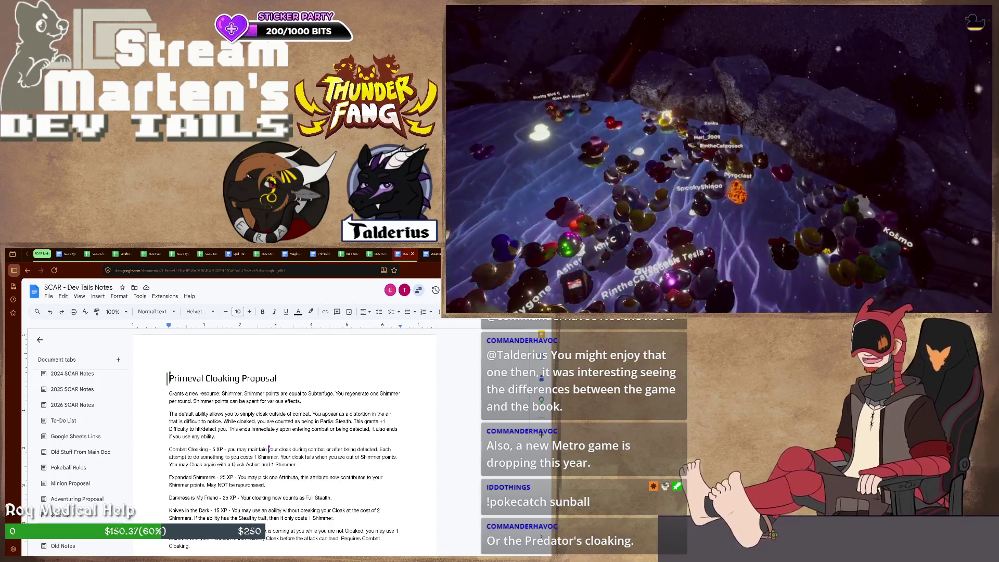
pyautogui.write('by ')
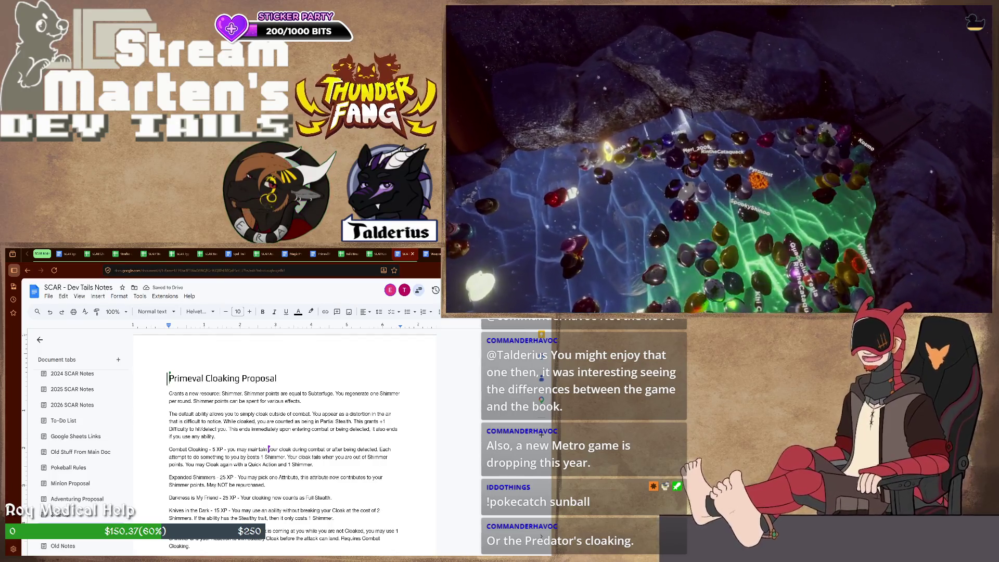
pyautogui.write('someone ')
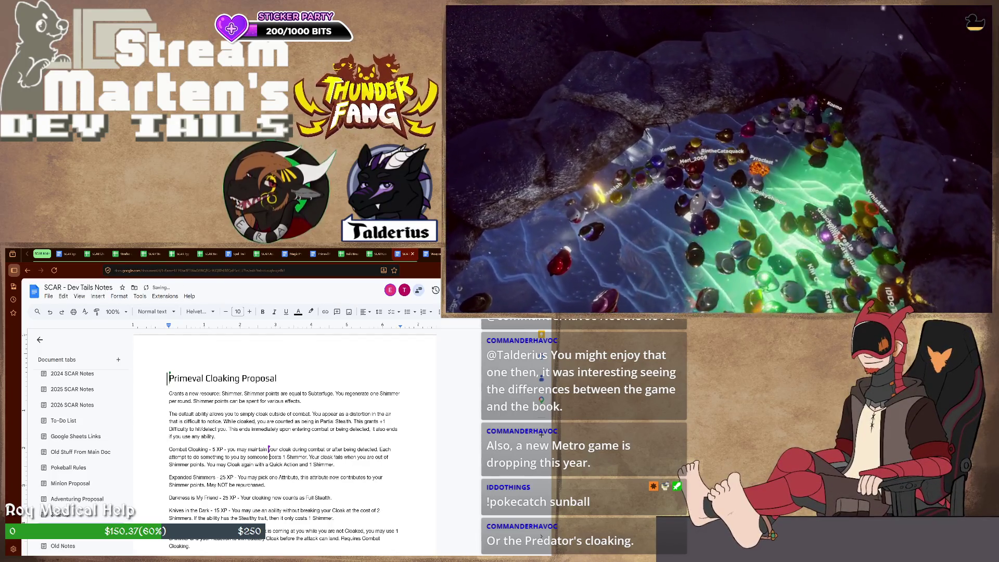
pyautogui.write('else')
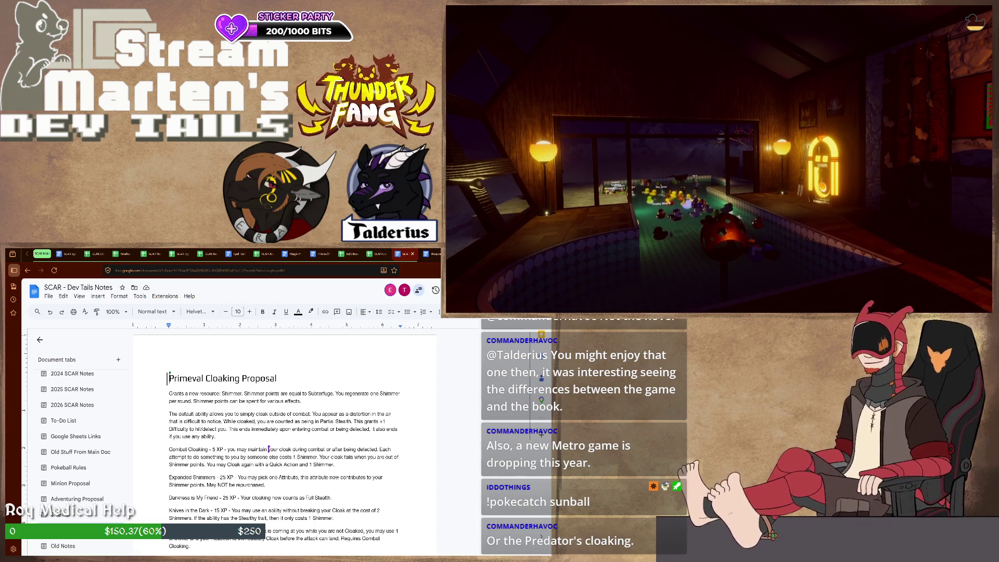
pyautogui.scroll(-2, 280, 384)
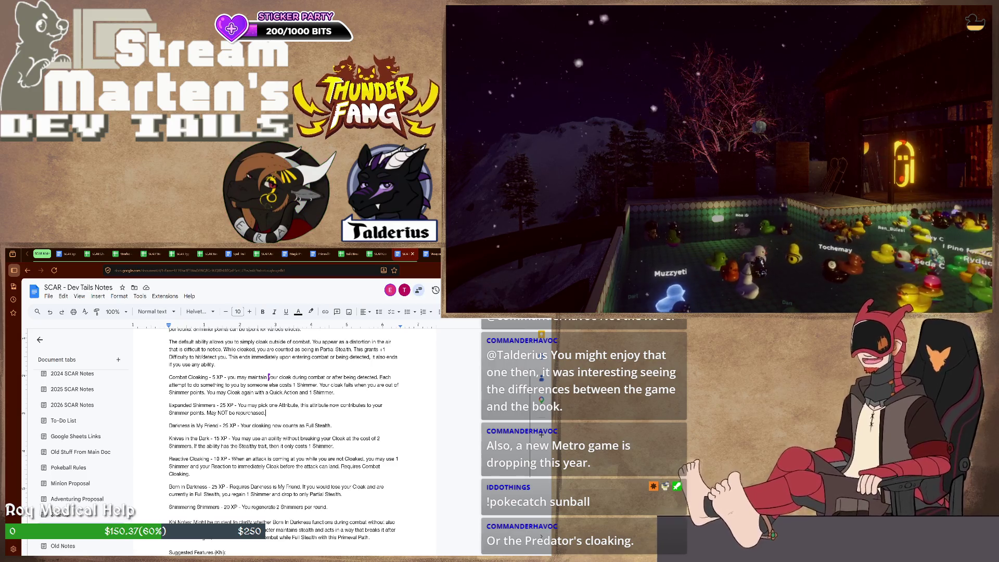
pyautogui.press('Down')
pyautogui.press('End')
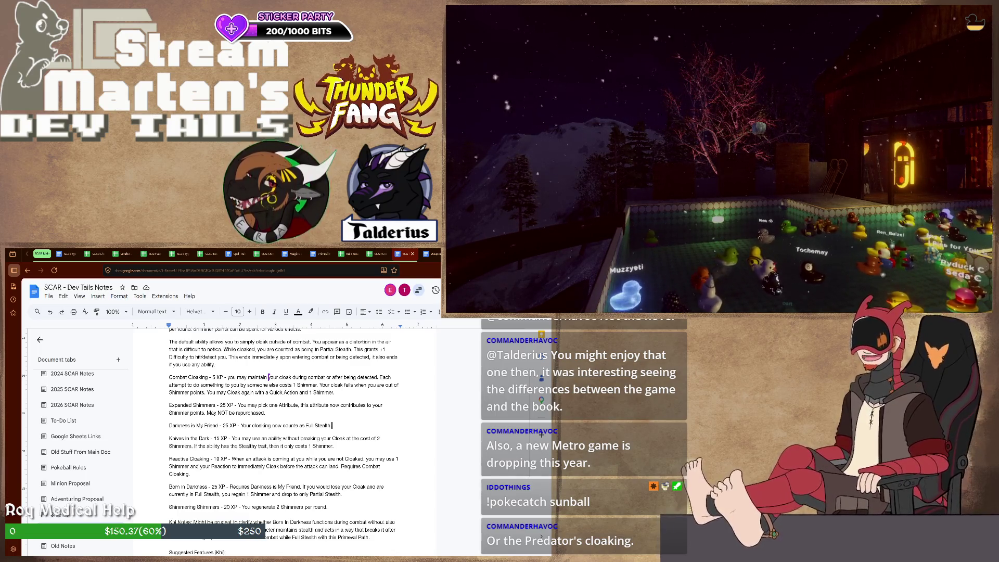
pyautogui.press('Down')
pyautogui.press('Down')
pyautogui.press('End')
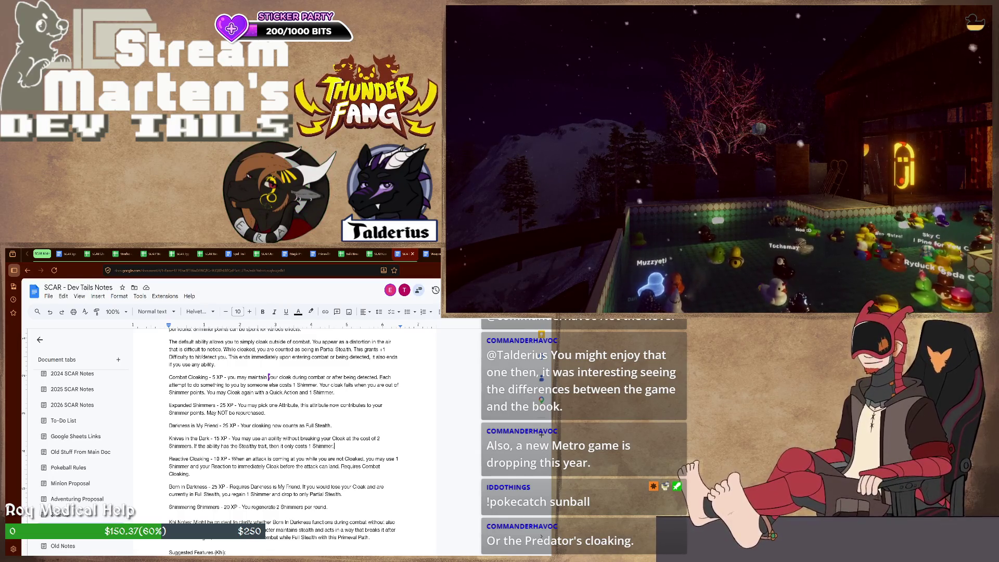
pyautogui.scroll(-1, 285, 437)
pyautogui.scroll(-1, 285, 437)
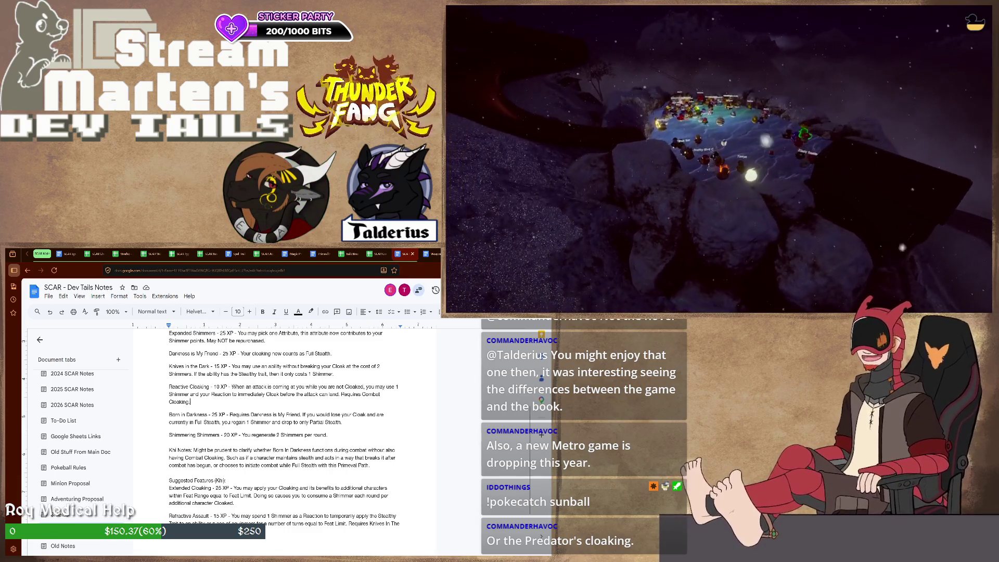
pyautogui.scroll(3, 269, 377)
pyautogui.scroll(2, 284, 438)
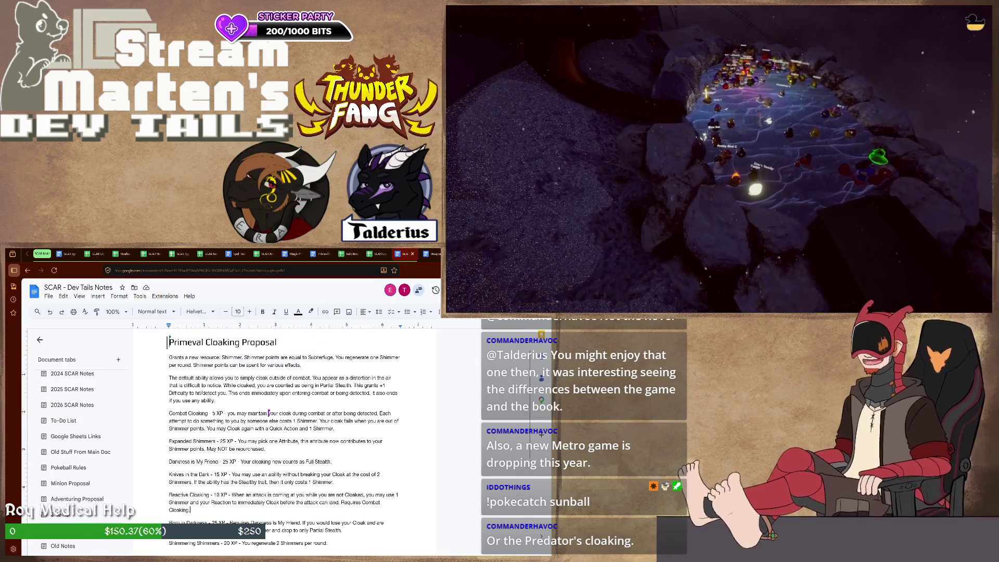
pyautogui.scroll(-3, 284, 438)
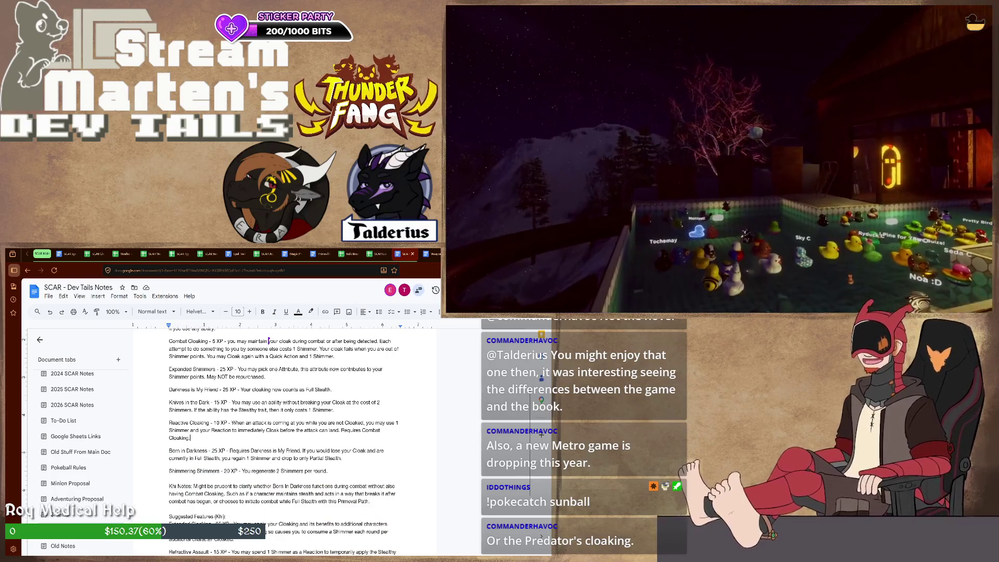
pyautogui.scroll(-3, 284, 437)
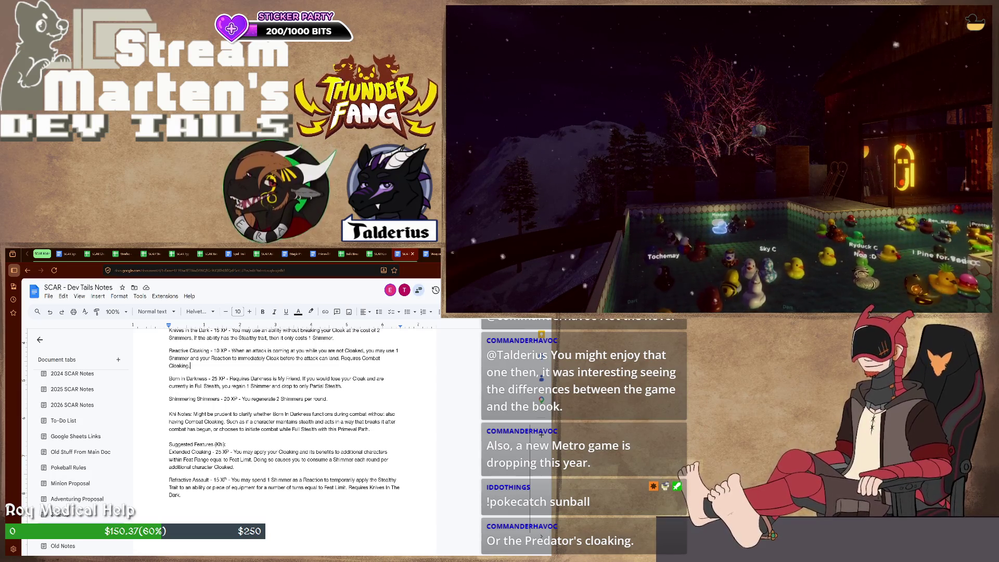
pyautogui.scroll(2, 281, 422)
pyautogui.scroll(1, 282, 422)
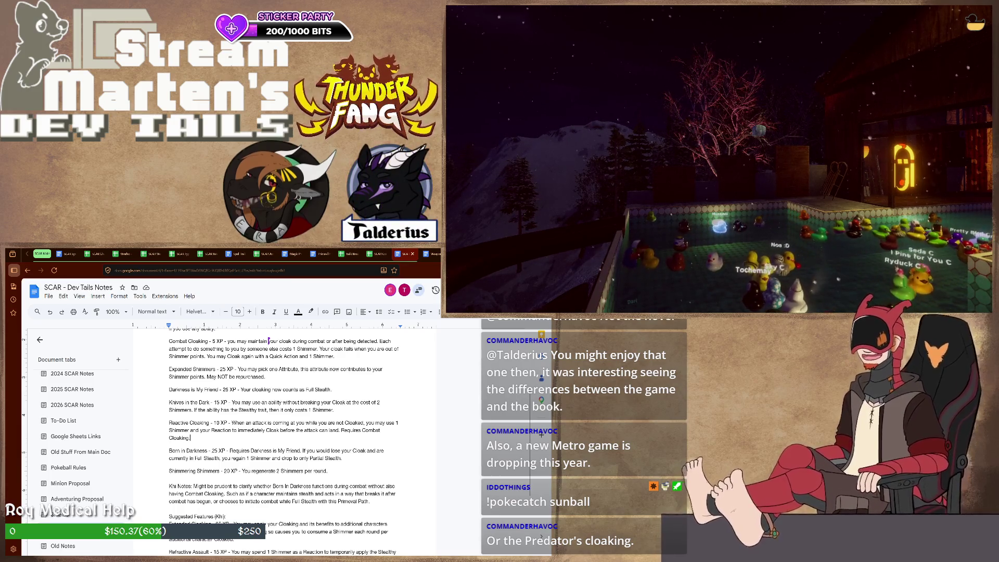
pyautogui.scroll(-3, 285, 437)
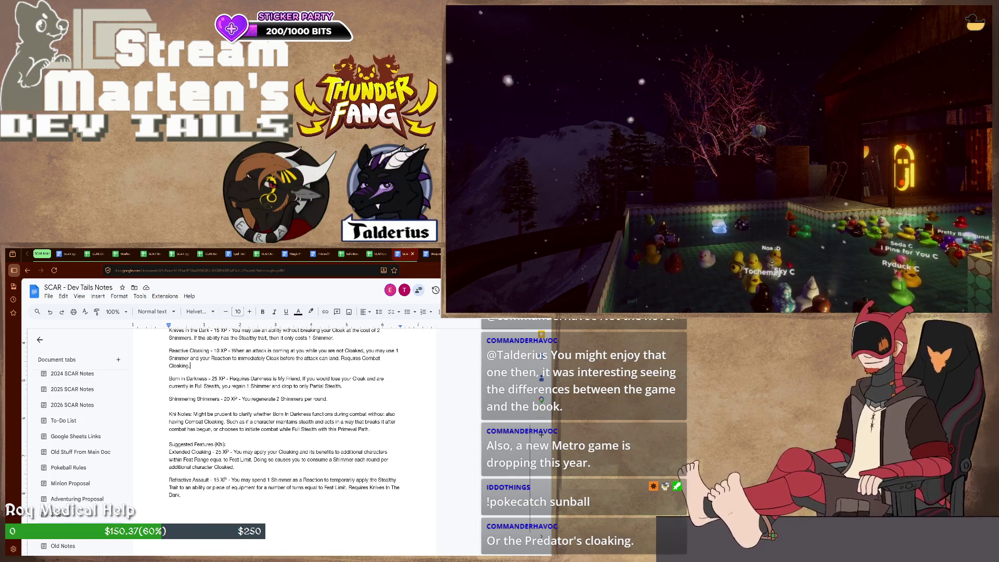
pyautogui.scroll(3, 269, 341)
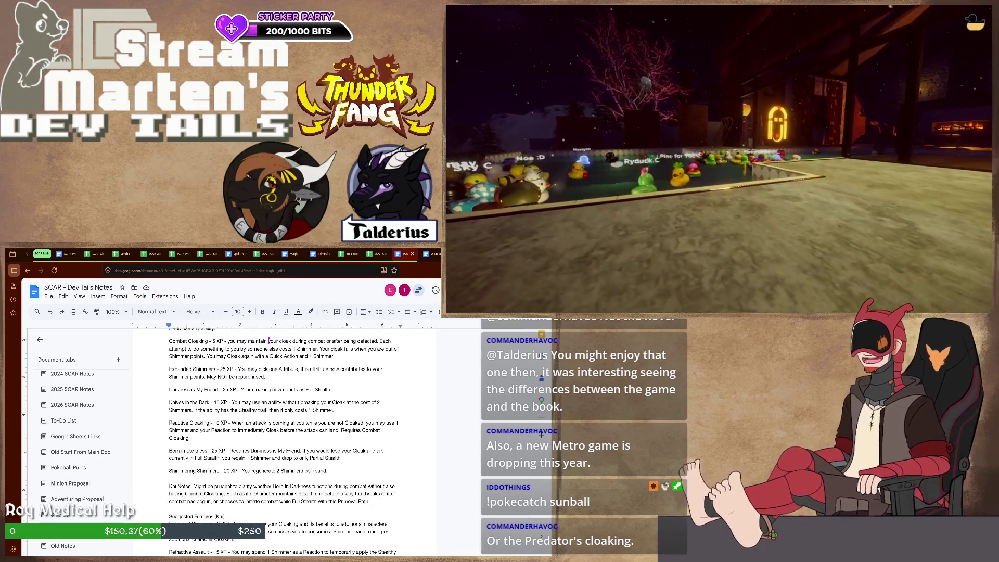
pyautogui.scroll(-1, 270, 342)
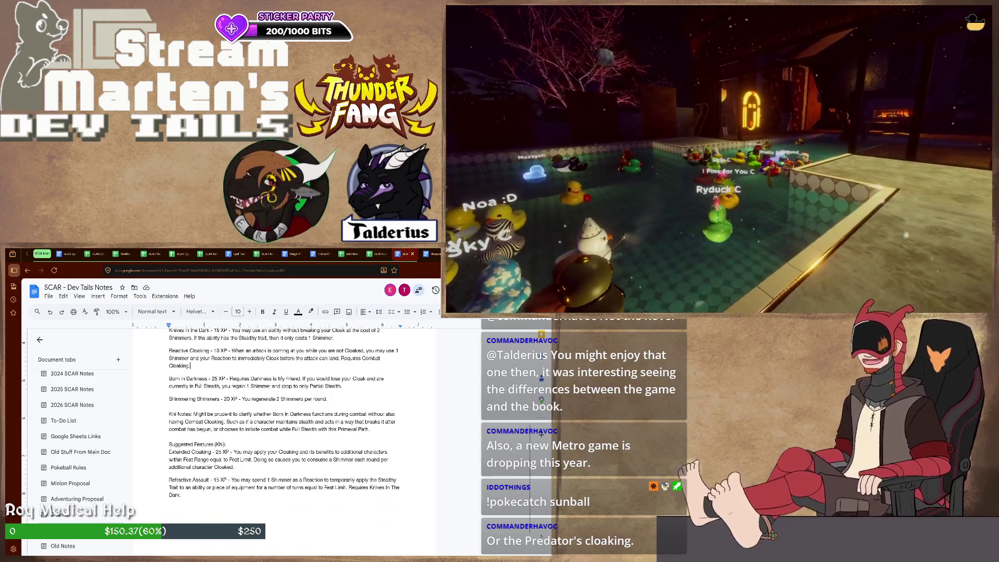
pyautogui.scroll(-1, 269, 341)
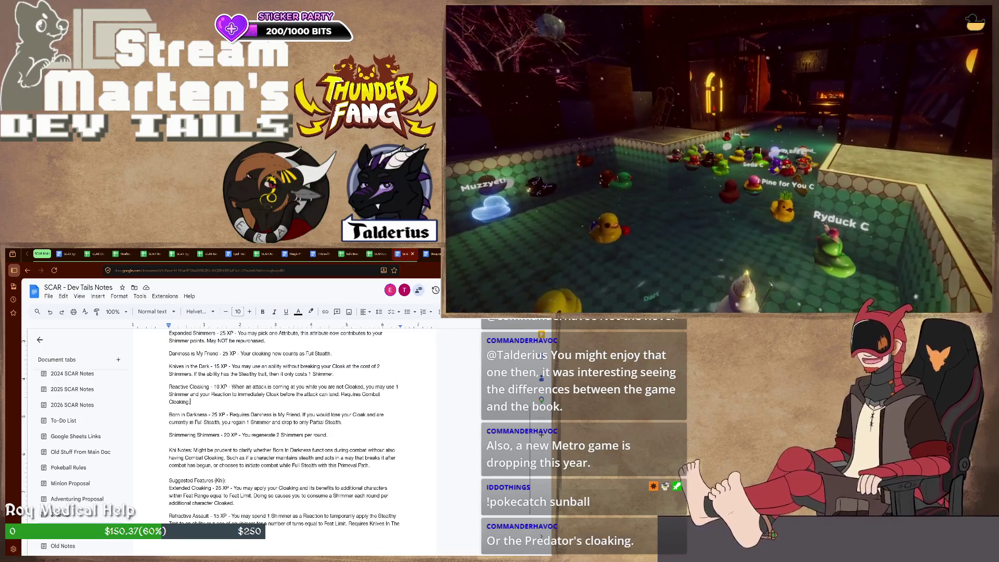
pyautogui.scroll(2, 268, 342)
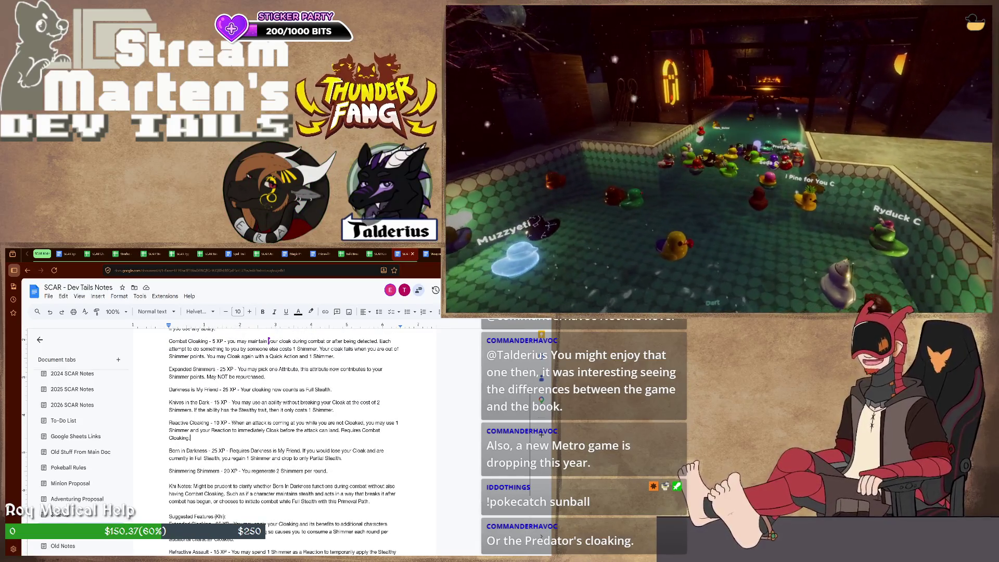
# Move the cursor to the end of the Born in Darkness paragraph.
pyautogui.press('Down')
pyautogui.press('Down')
pyautogui.press('Down')
pyautogui.press('End')
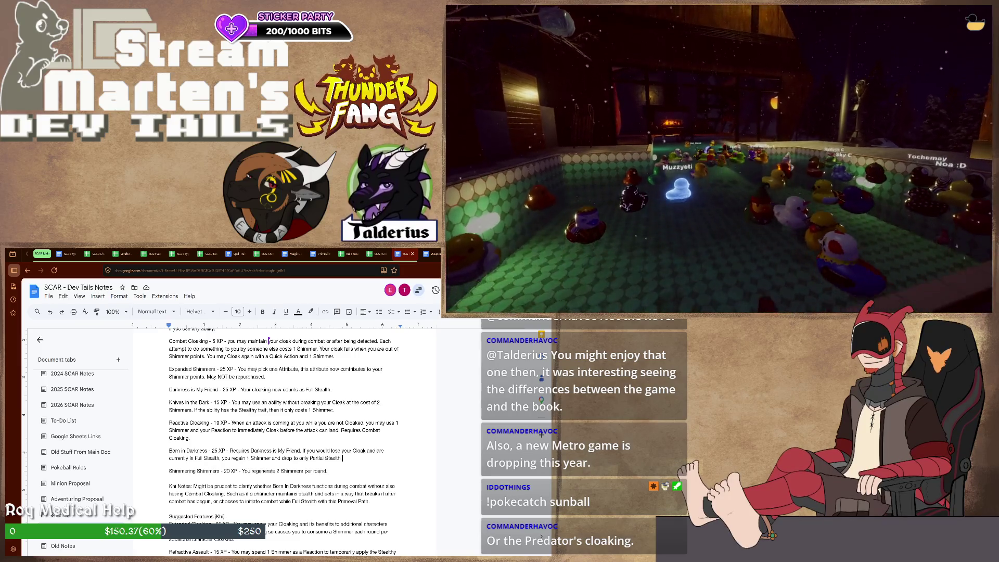
pyautogui.scroll(-1, 282, 422)
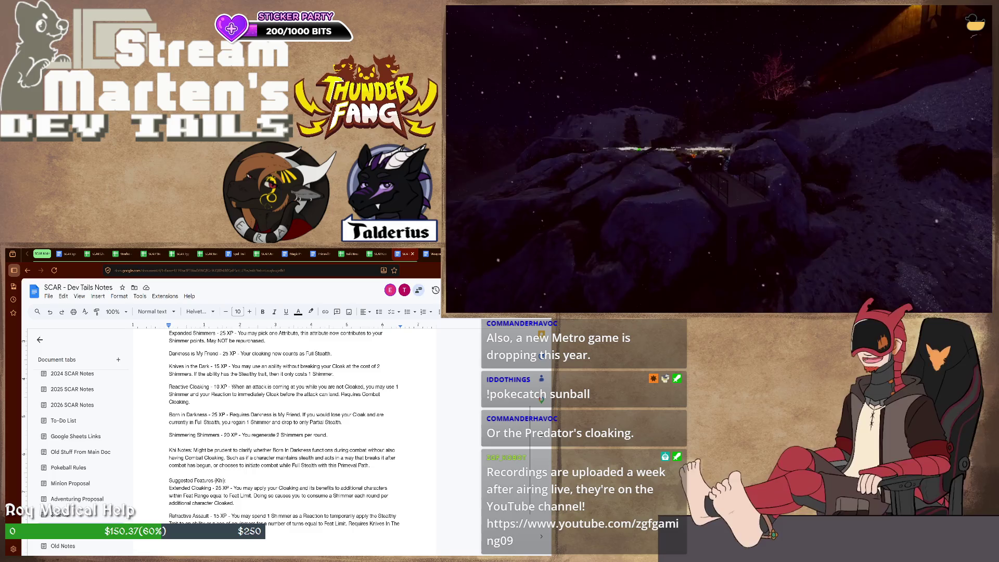
pyautogui.scroll(-2, 297, 430)
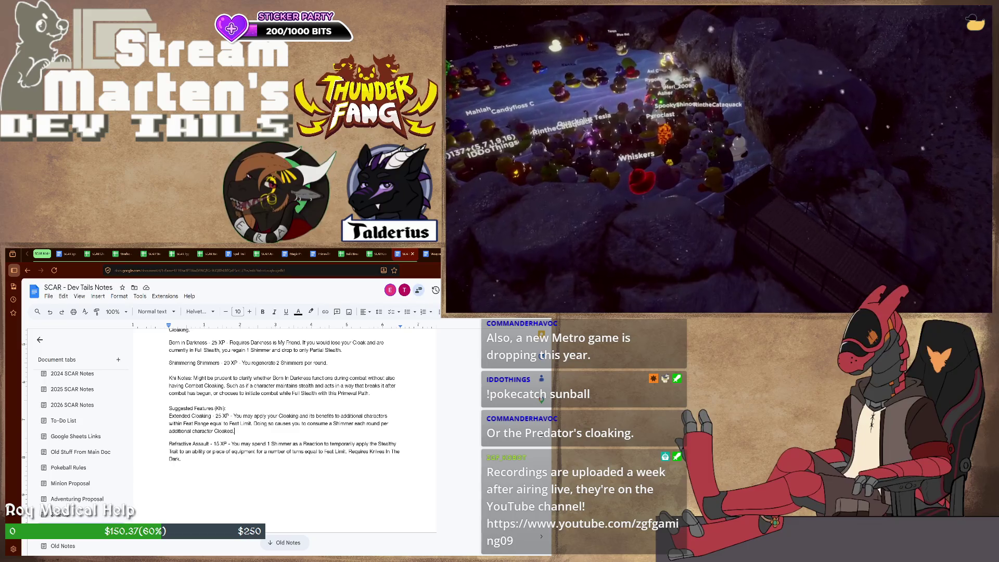
pyautogui.scroll(3, 286, 398)
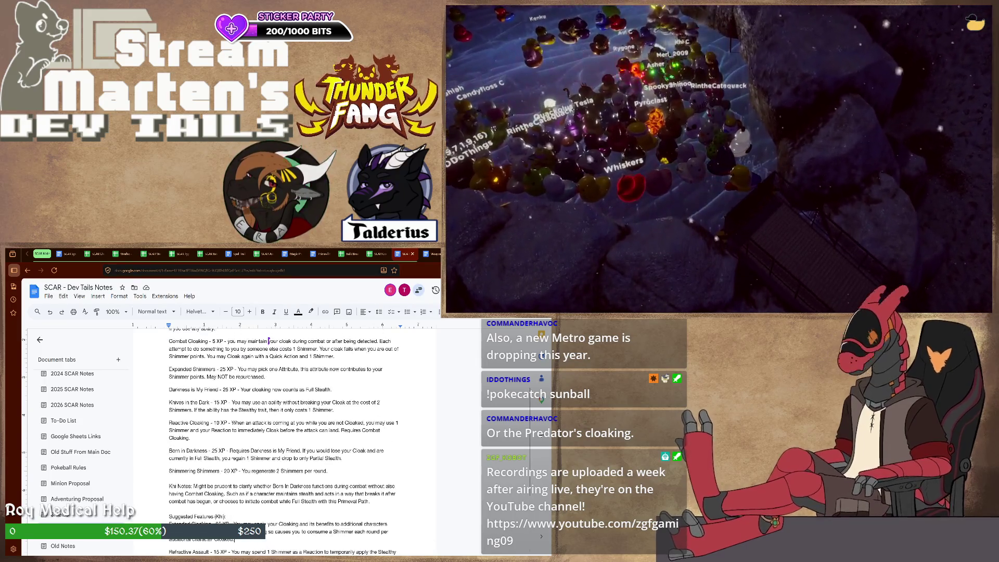
pyautogui.scroll(-3, 269, 341)
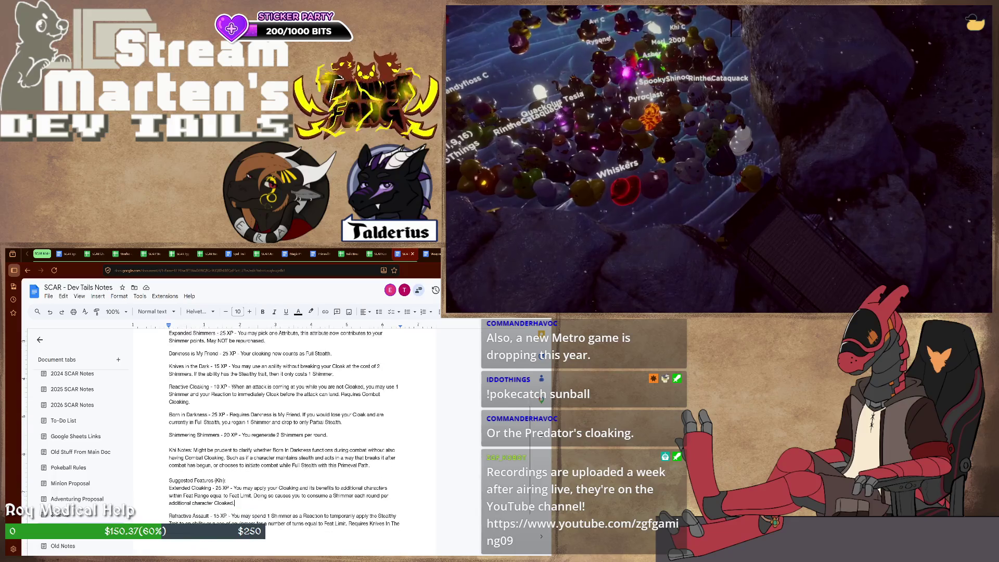
pyautogui.scroll(2, 285, 437)
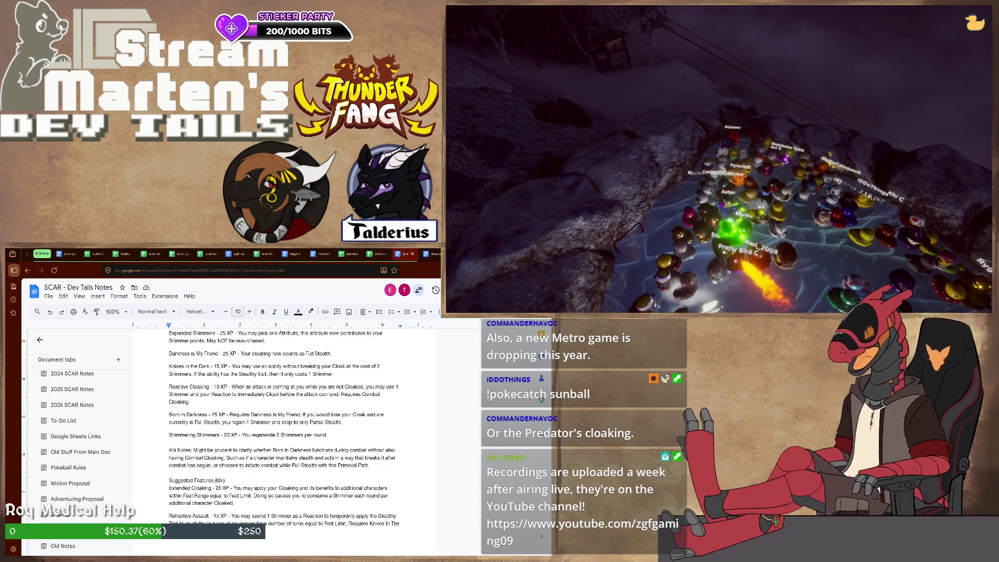
pyautogui.write('Cloaked.')
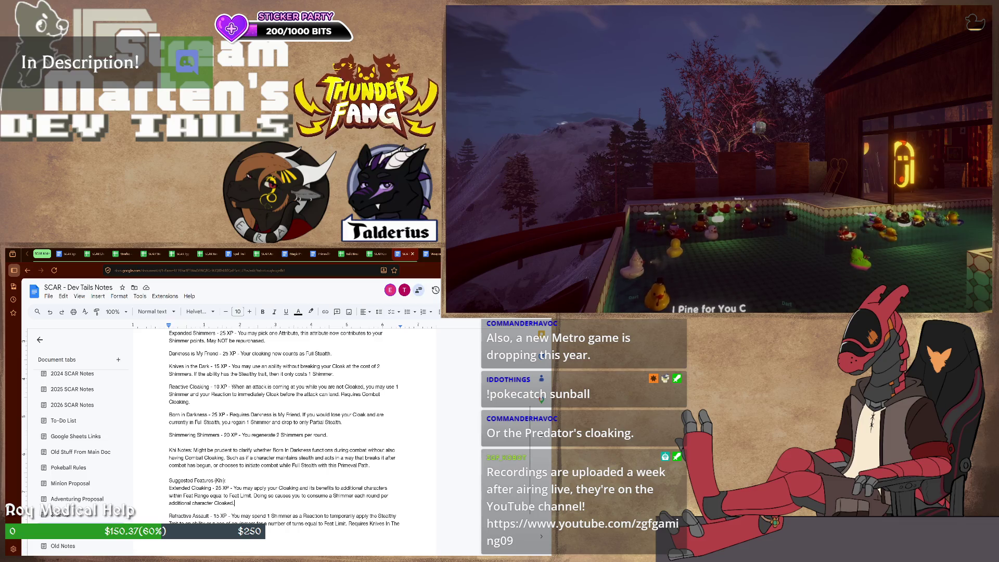
pyautogui.scroll(2, 268, 443)
pyautogui.scroll(1, 268, 442)
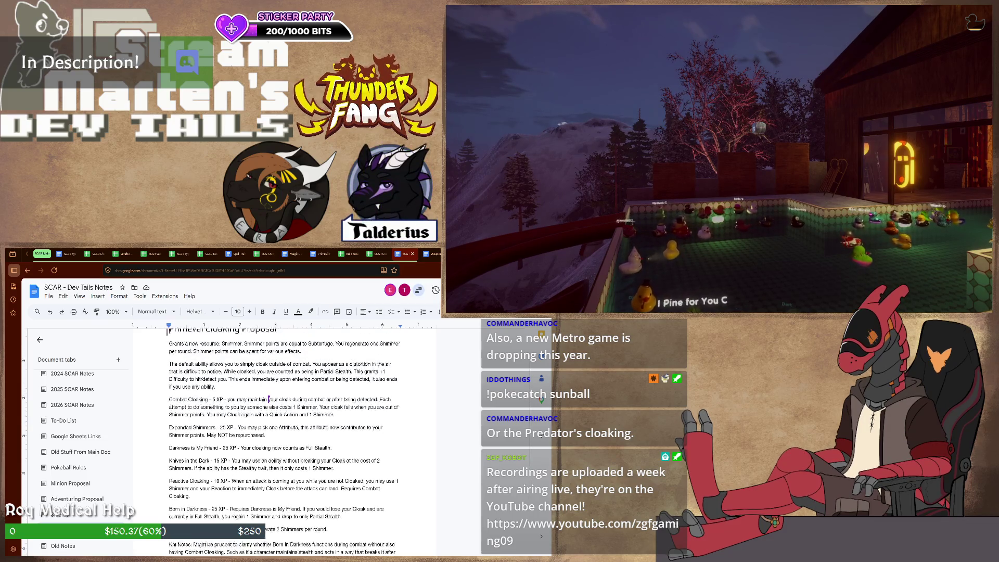
pyautogui.scroll(2, 267, 443)
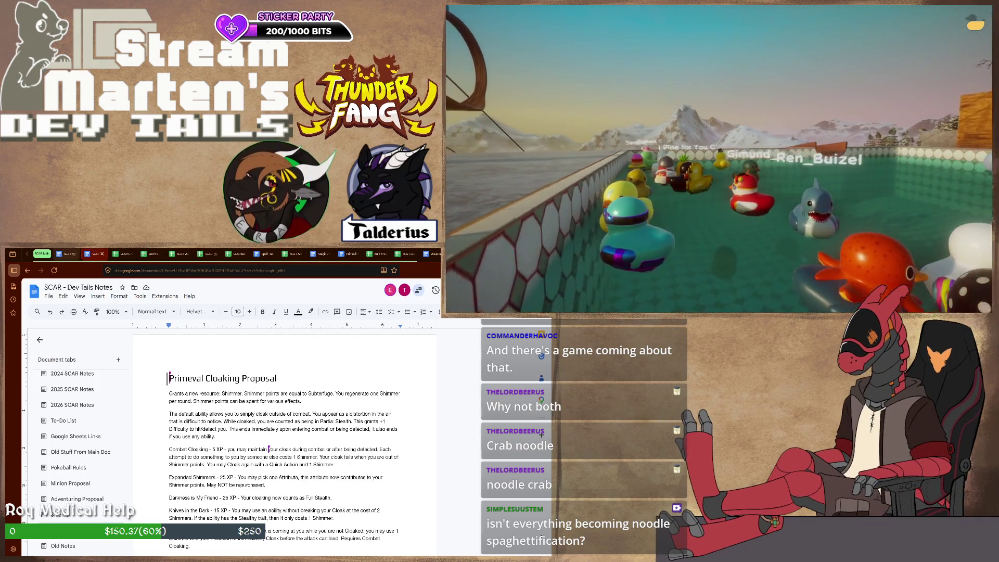
# Switch over to the SCAR System document.
pyautogui.hotkey('ctrl', 'shift', 'Tab')
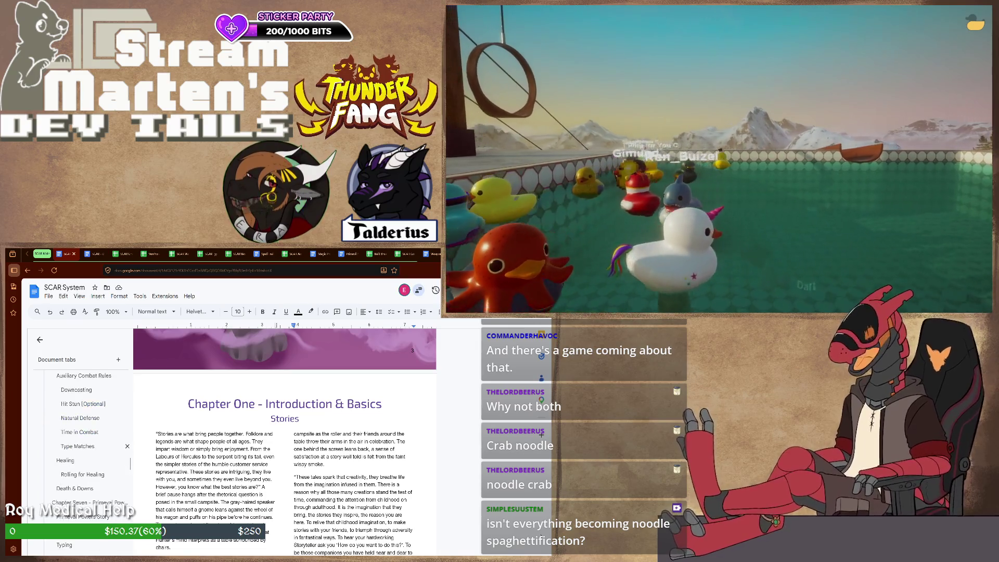
pyautogui.scroll(-3, 82, 452)
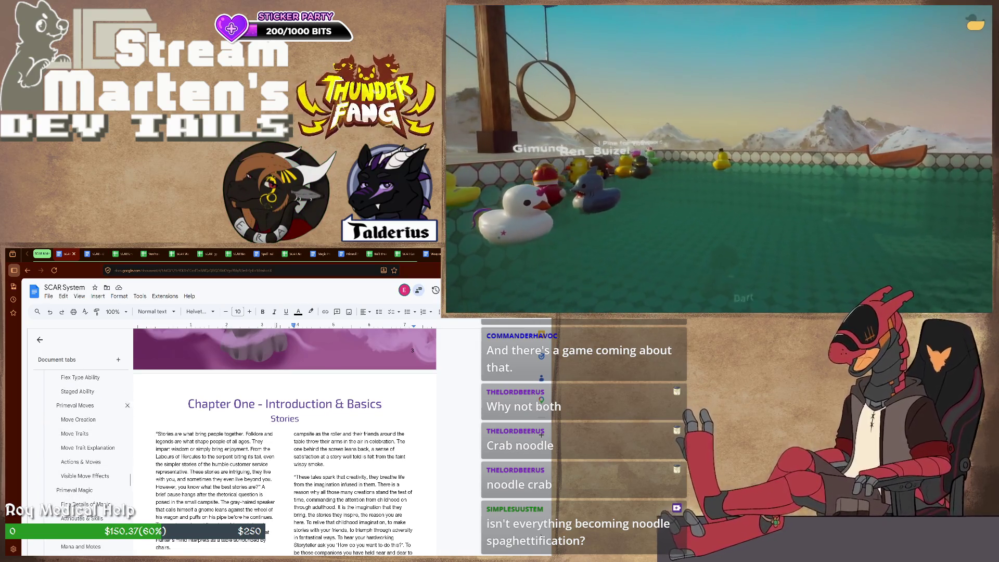
pyautogui.scroll(2, 83, 453)
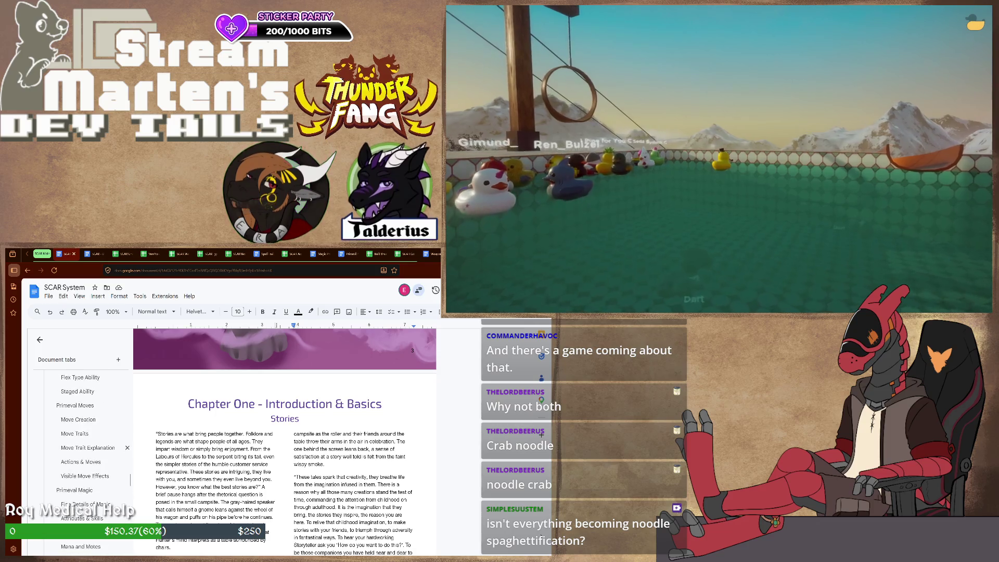
pyautogui.scroll(-3, 82, 453)
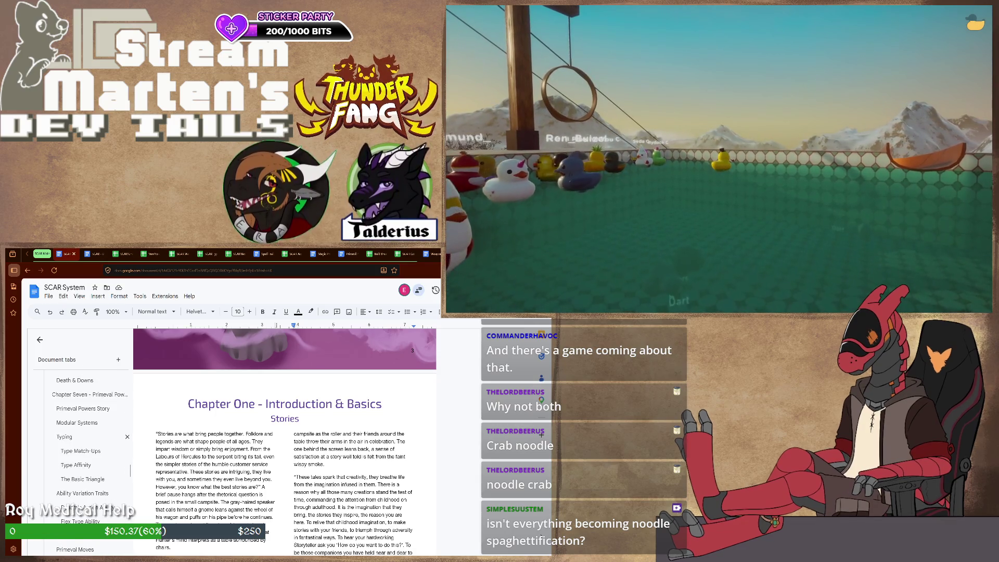
pyautogui.scroll(-5, 81, 453)
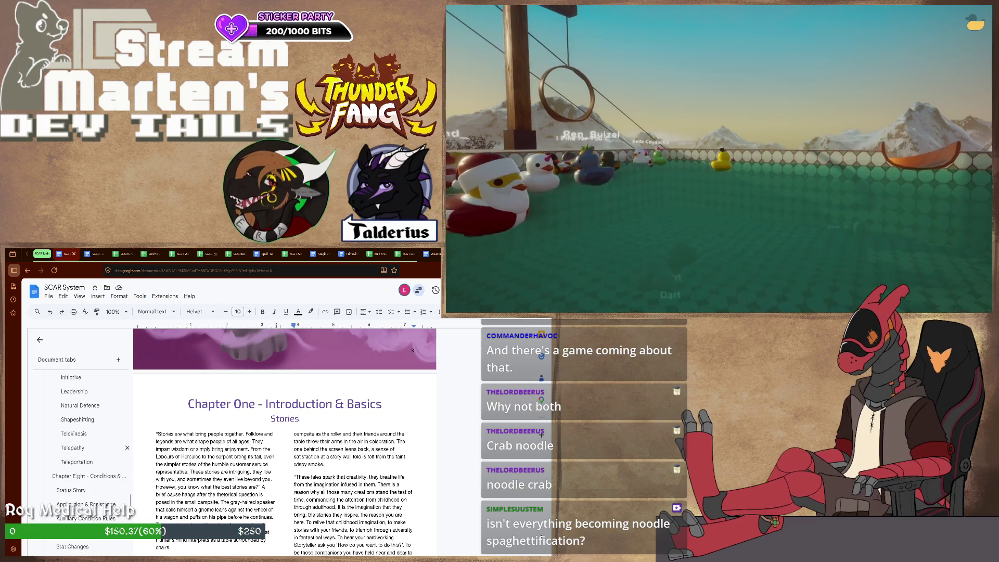
# Jump to the Teleportation section, then return to the SCAR - Dev Tails Notes document.
pyautogui.click(77, 462)
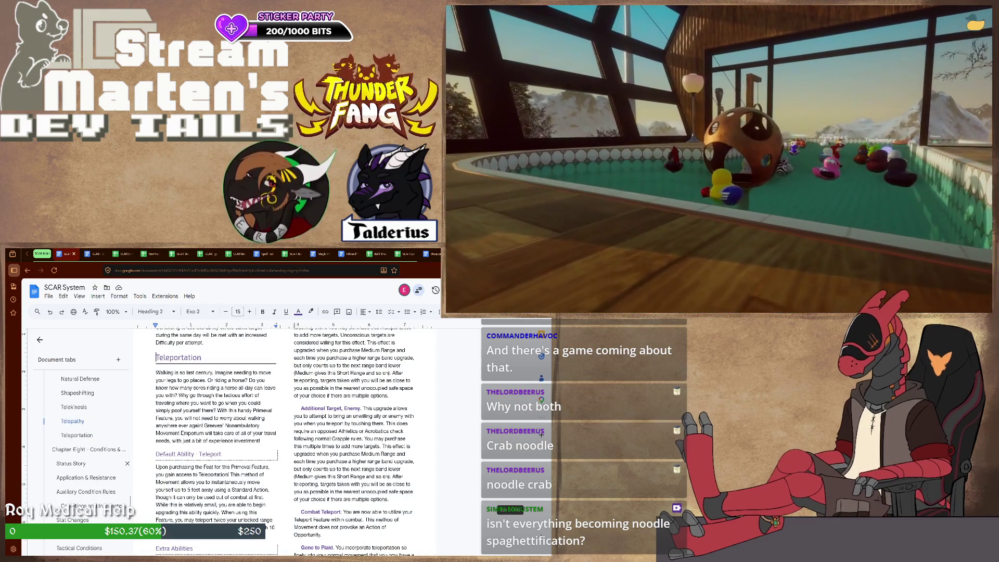
pyautogui.scroll(-3, 216, 490)
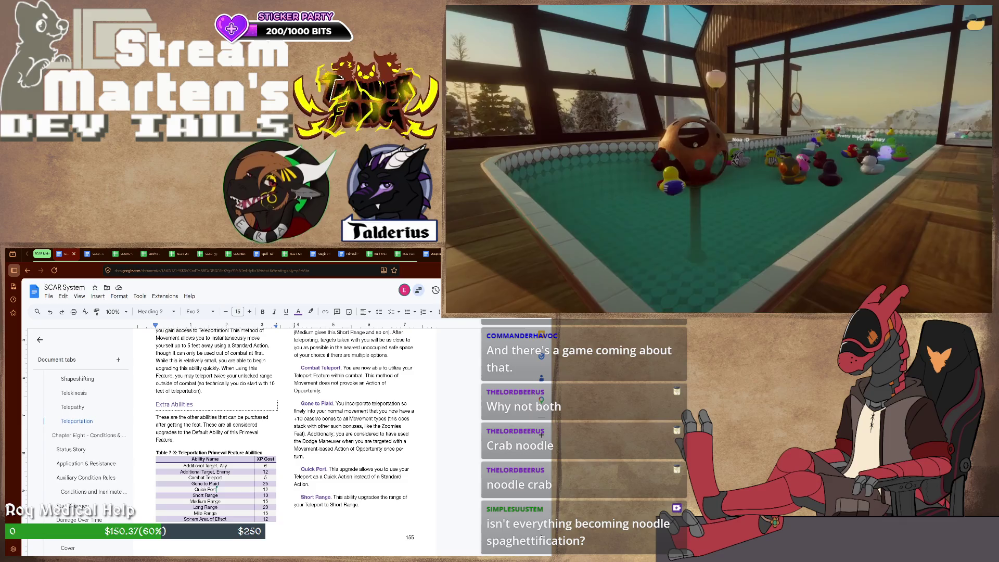
pyautogui.hotkey('ctrl', 'Tab')
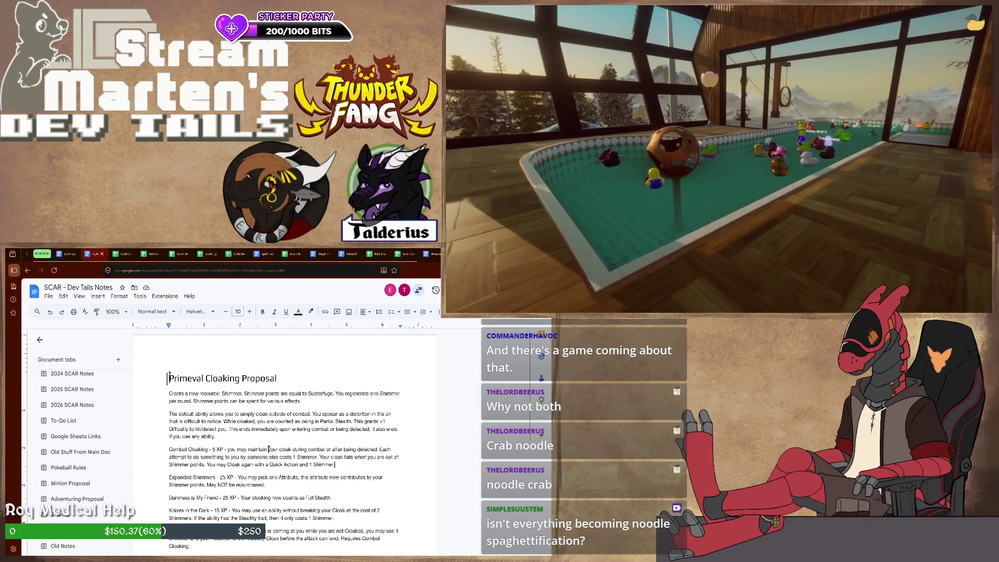
# Replace 'Quick' in Combat Cloaking and start a new line for Quick Cloak - 12 XP.
pyautogui.doubleClick(276, 464)
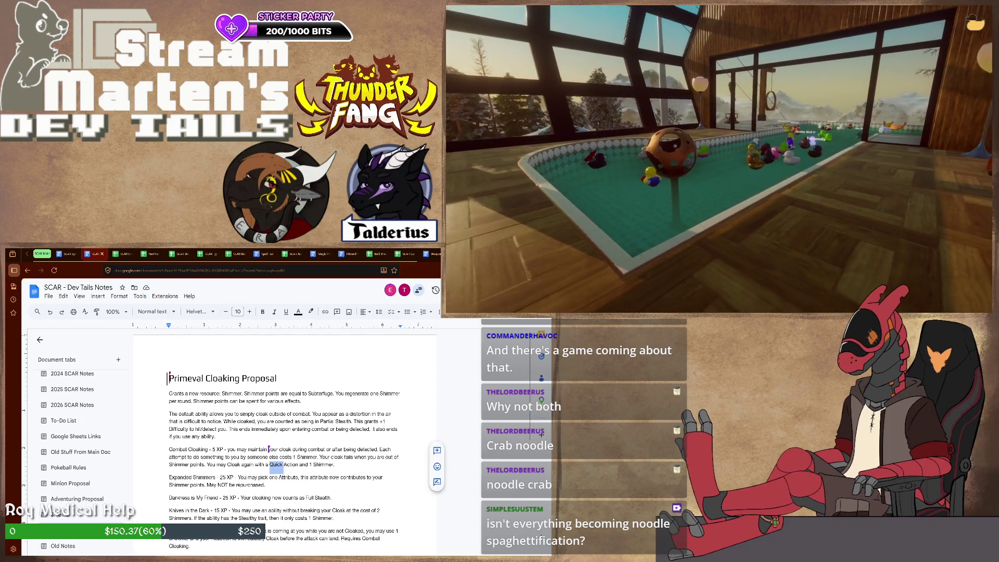
pyautogui.write('ndard ')
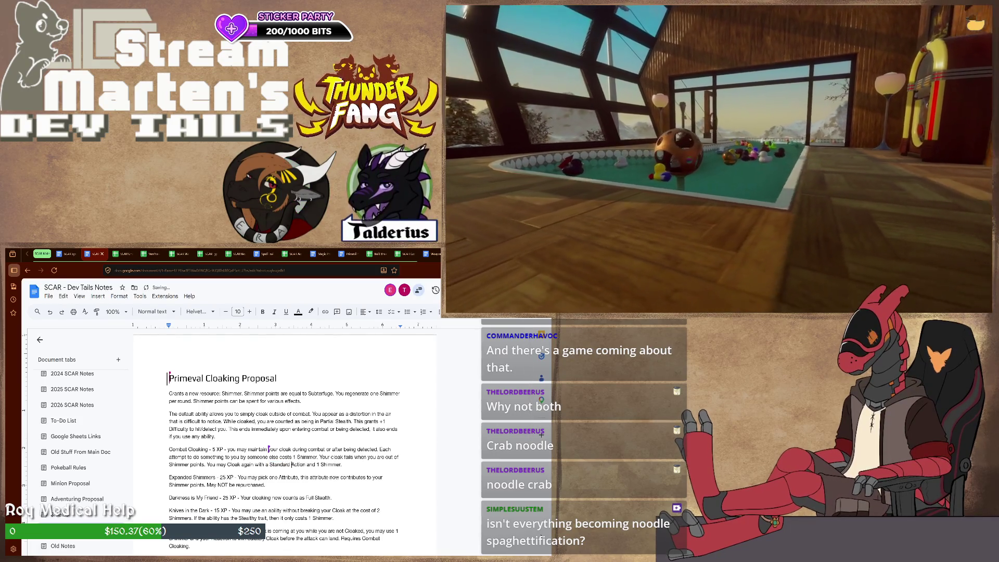
pyautogui.write('.')
pyautogui.press('Return')
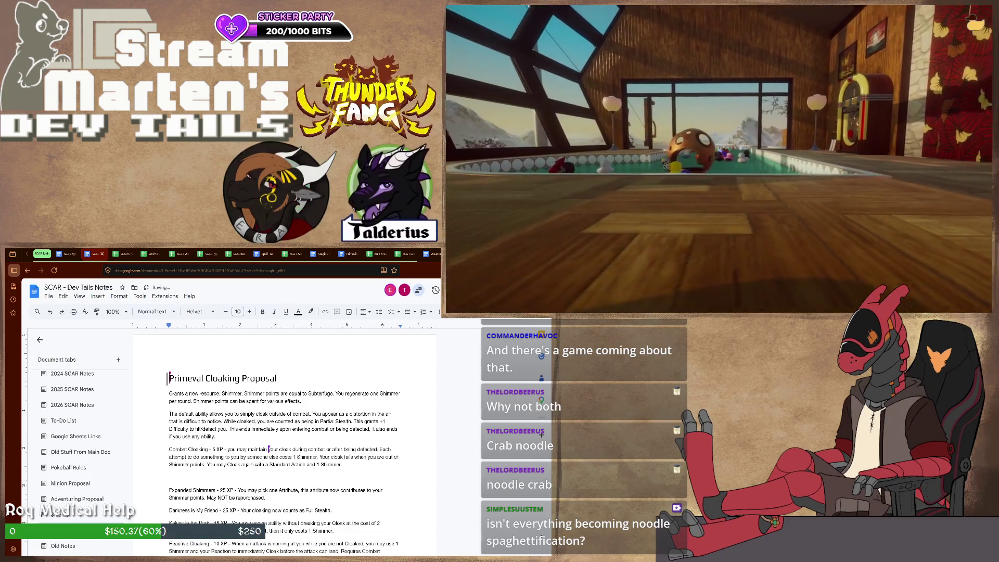
pyautogui.write('Quick Cloak ')
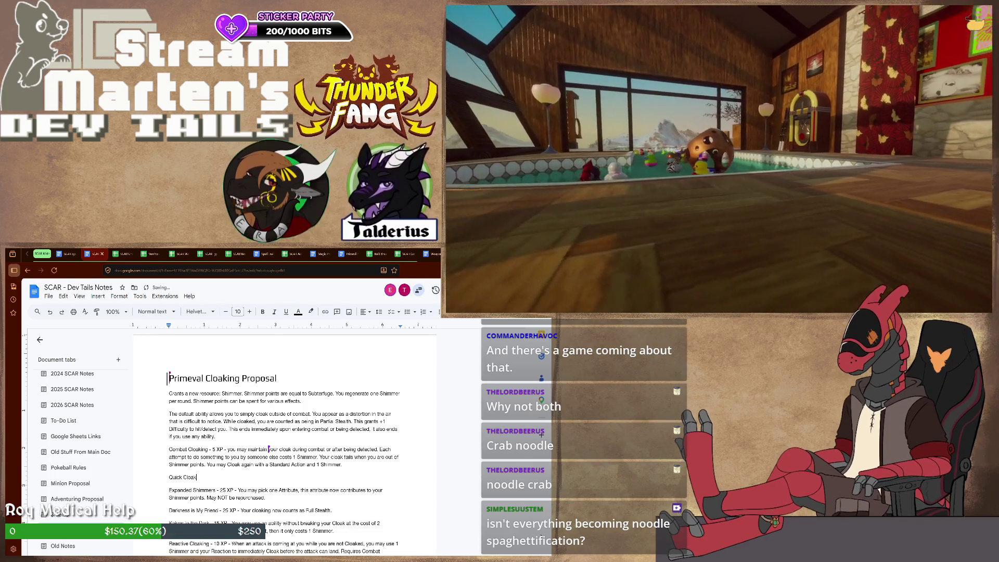
pyautogui.write('- 12 XP - ')
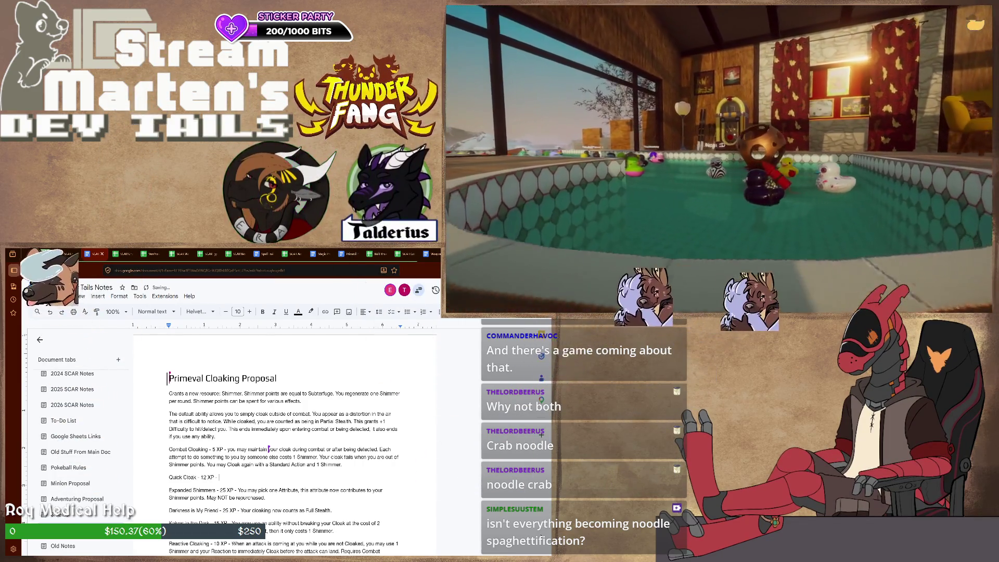
pyautogui.write('Your')
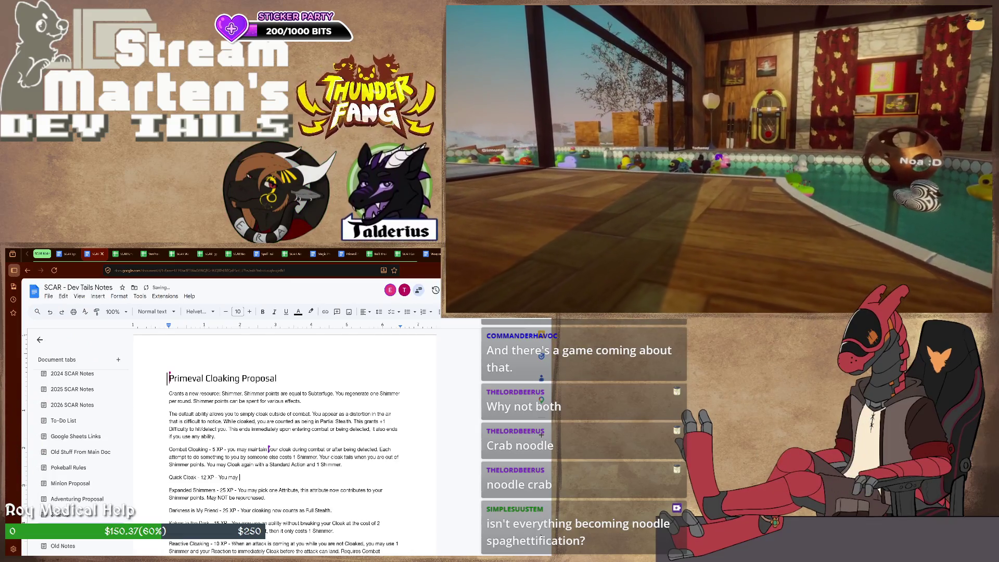
pyautogui.write(' with any ')
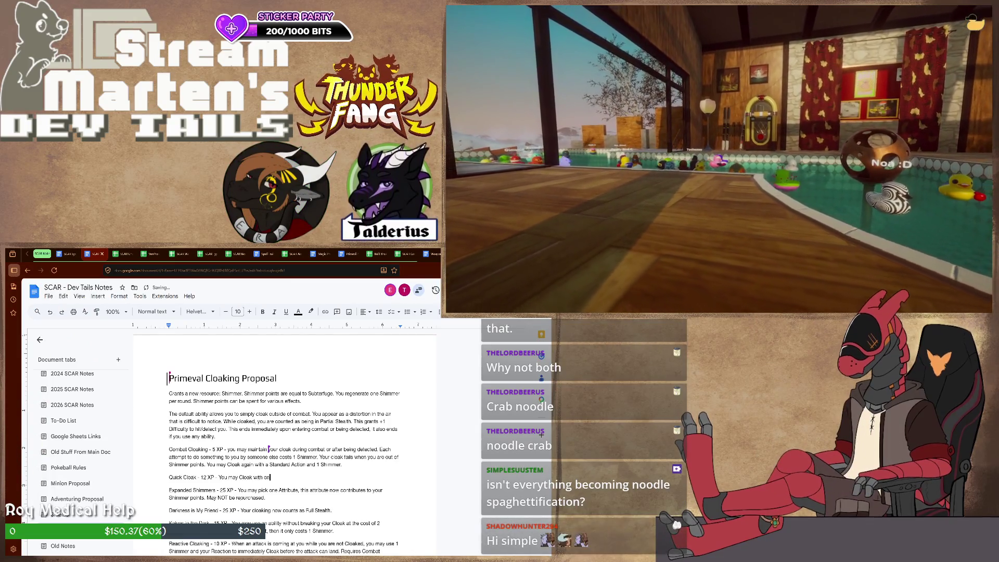
pyautogui.write(' Quick Action')
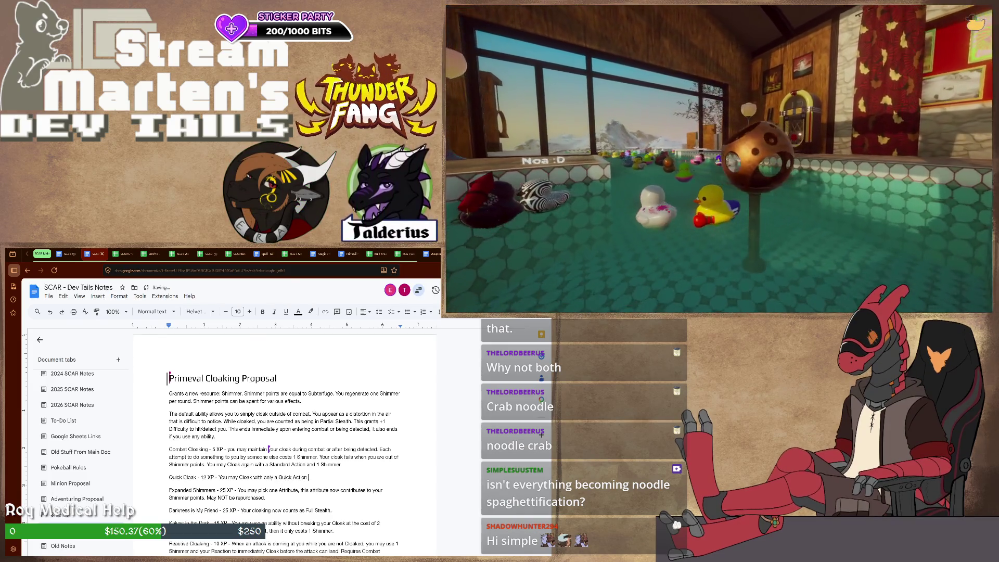
pyautogui.scroll(-3, 286, 437)
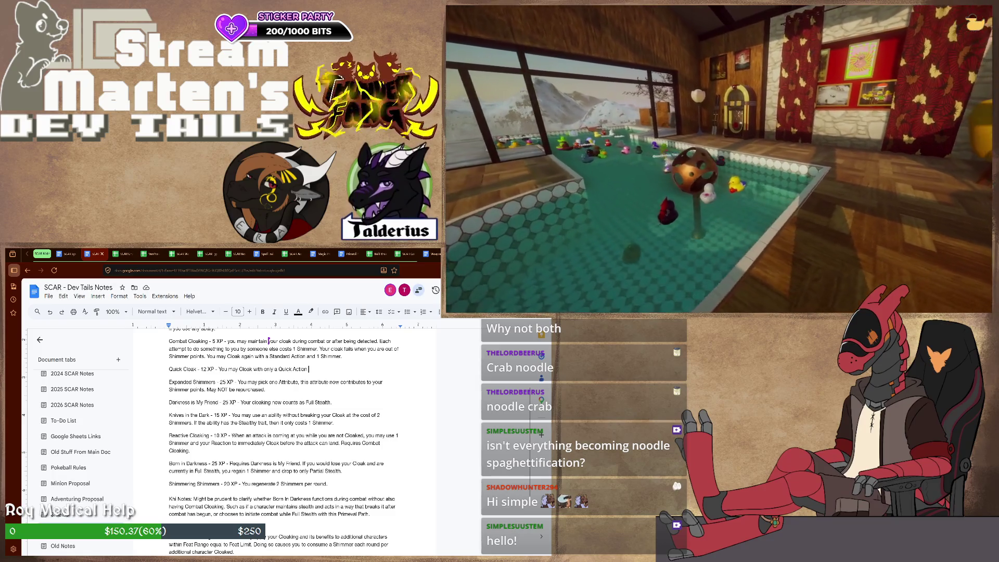
# Tidy the end of the Quick Cloak sentence and move to the end of Darkness is My Friend.
pyautogui.press('BackSpace')
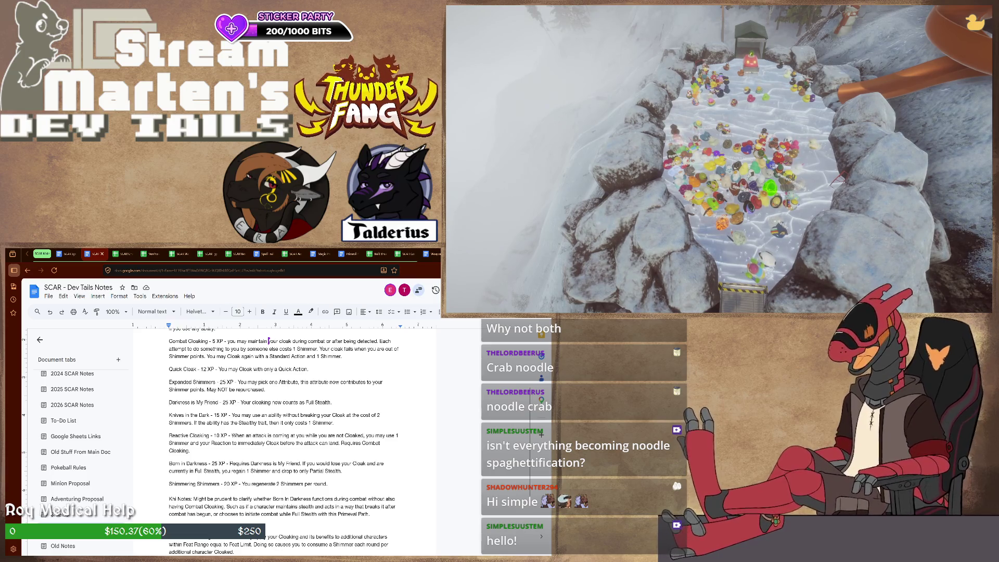
pyautogui.press('End')
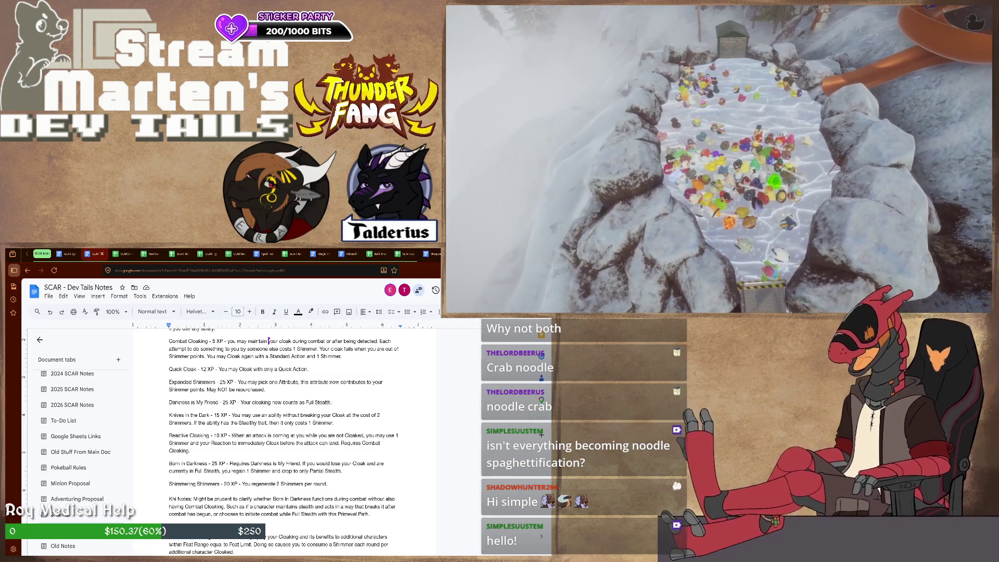
pyautogui.scroll(2, 282, 437)
pyautogui.scroll(-1, 281, 438)
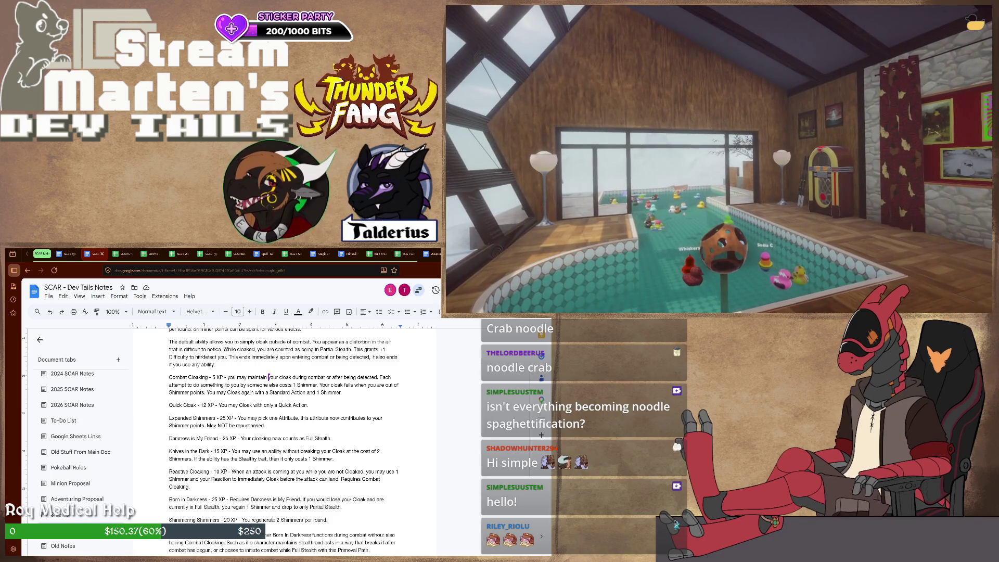
# Select the Darkness is My Friend description for replacement.
pyautogui.moveTo(242, 438); pyautogui.dragTo(331, 440)
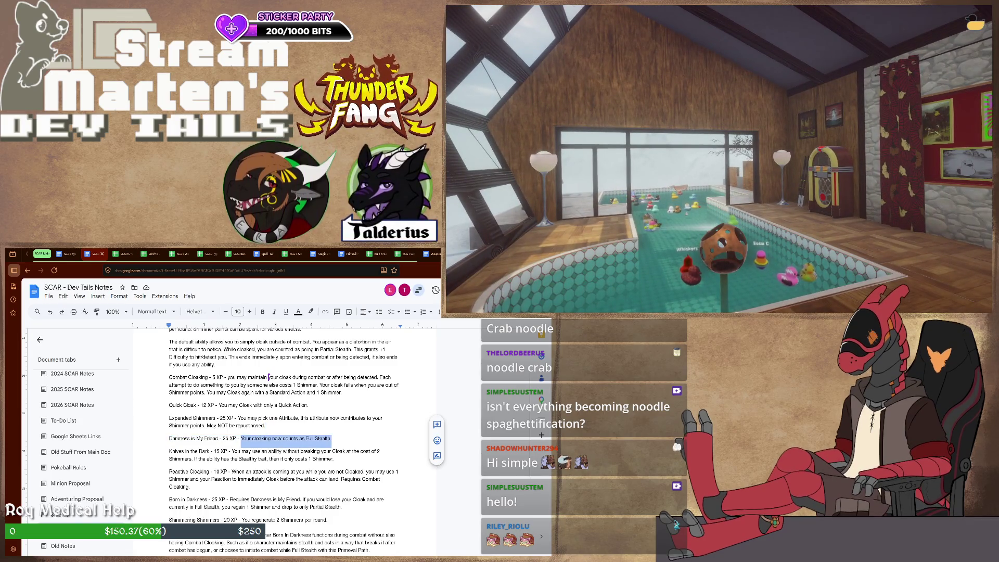
pyautogui.write('u ma')
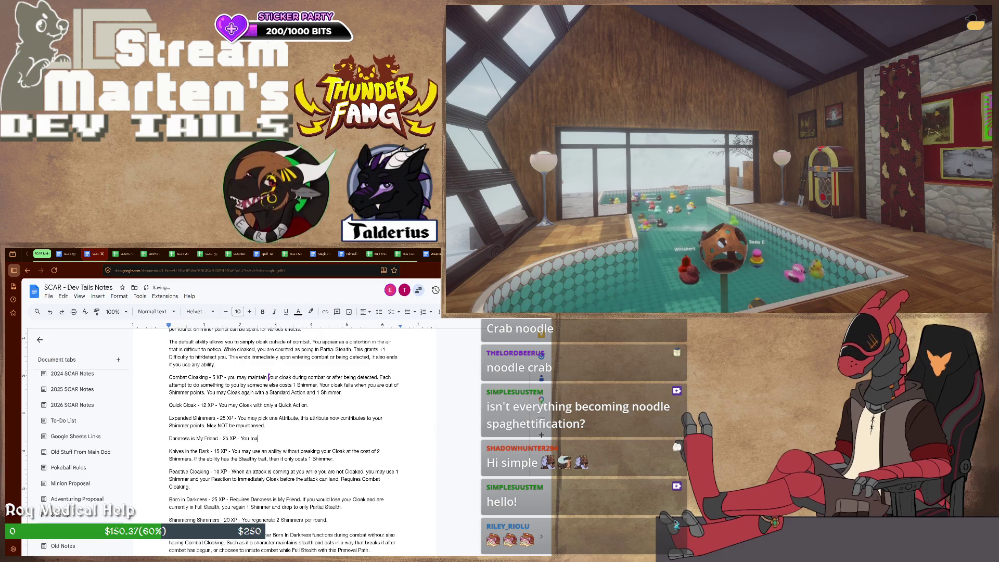
pyautogui.write('y use your Cloak again to')
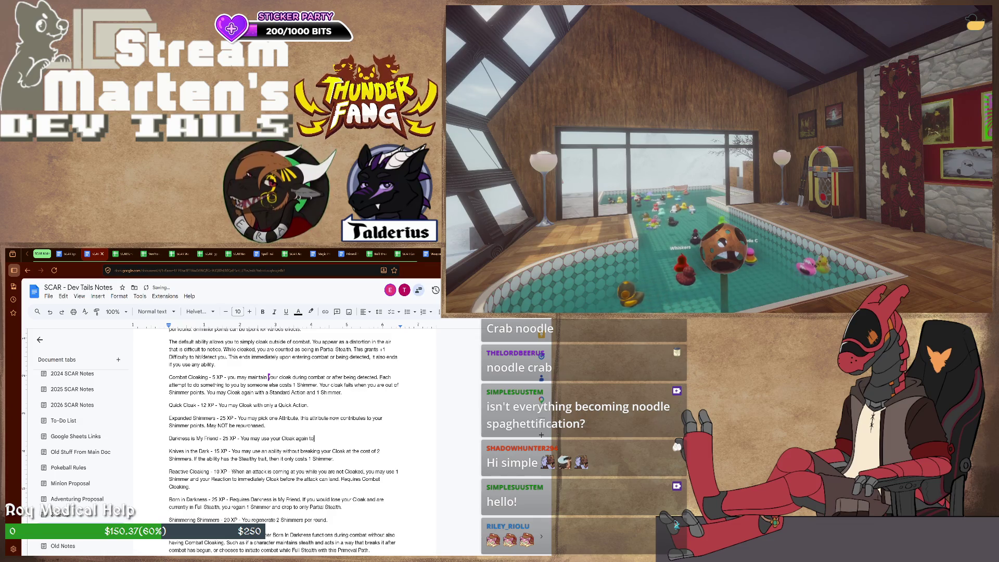
pyautogui.write(' go to Full')
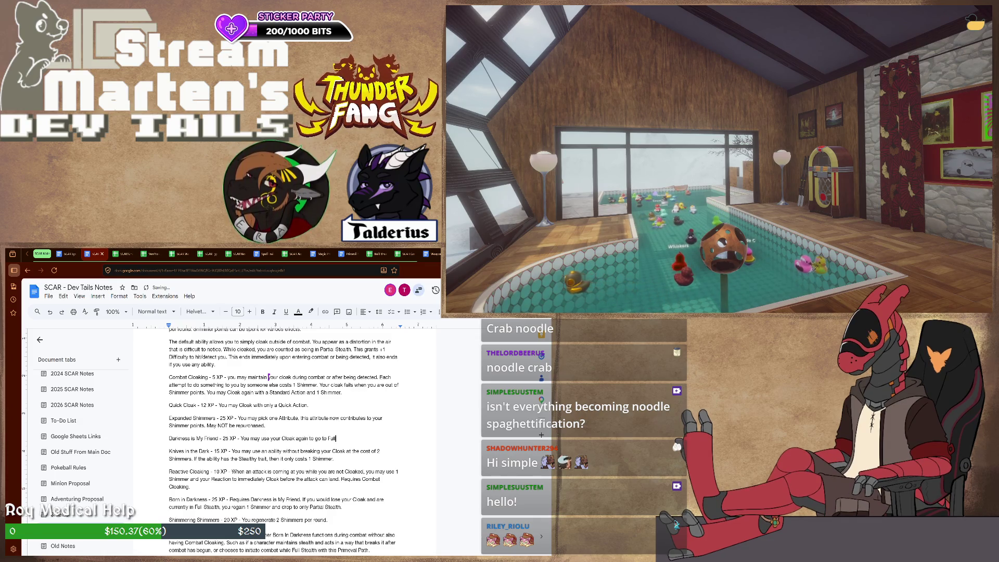
pyautogui.write(' Stealth if you are a')
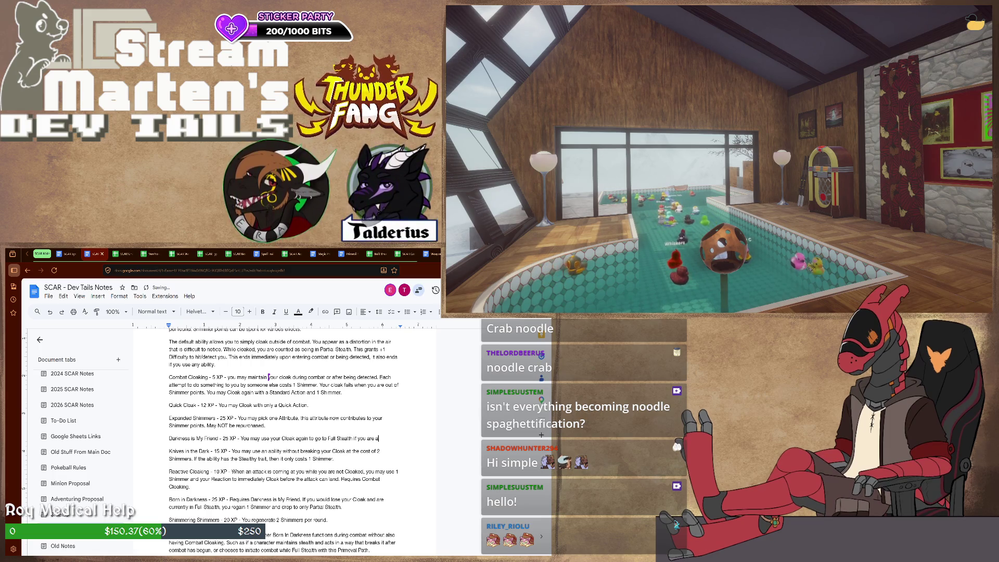
pyautogui.write('lready at Partial Stealth.')
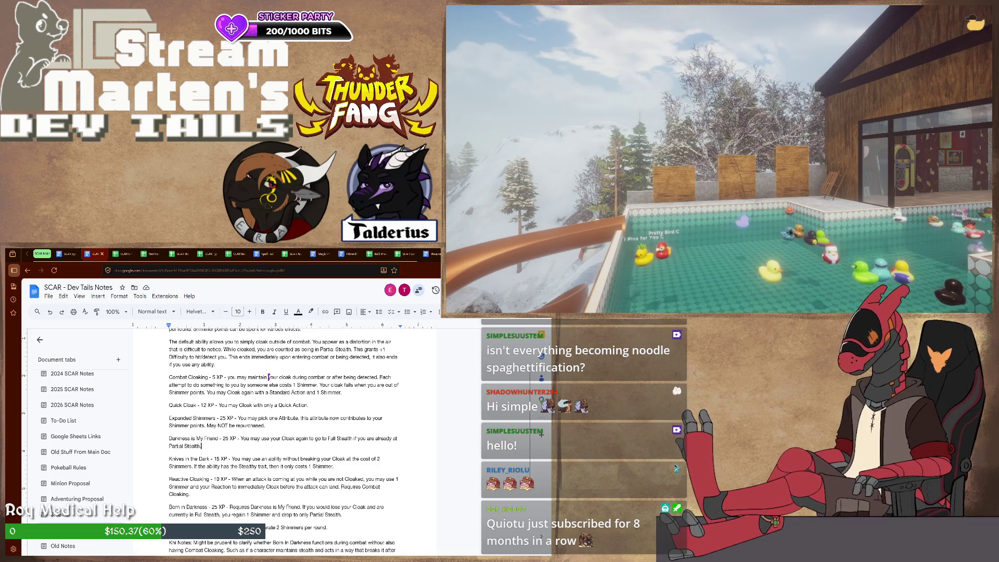
pyautogui.scroll(-2, 281, 438)
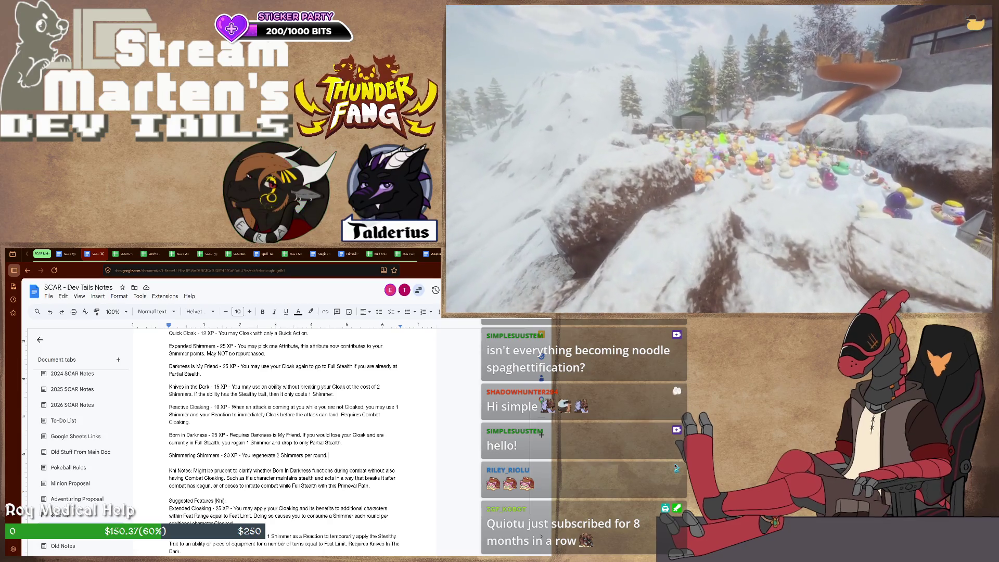
# Delete the old 'regenerate 2 Shimmers per round' wording from Shimmering Shimmers.
pyautogui.hotkey('shift', 'Left')
pyautogui.hotkey('shift', 'Left')
pyautogui.hotkey('shift', 'Left')
pyautogui.hotkey('shift', 'Left')
pyautogui.hotkey('shift', 'Left')
pyautogui.hotkey('shift', 'Left')
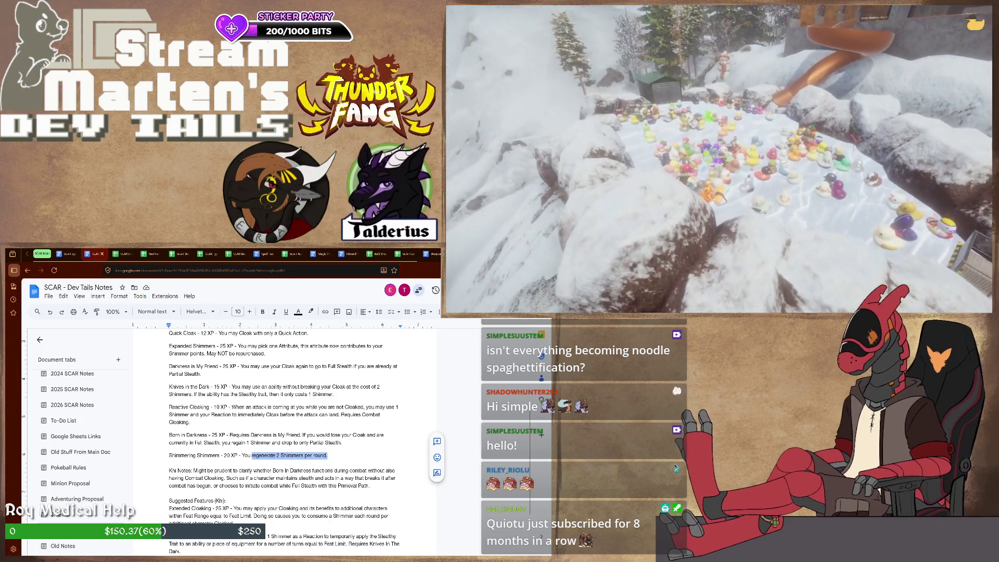
pyautogui.press('BackSpace')
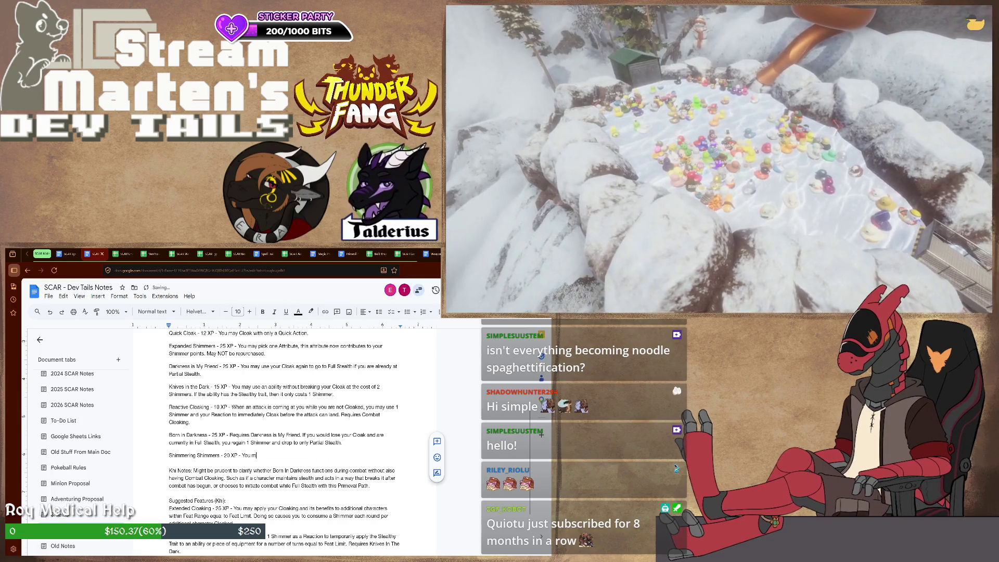
pyautogui.write('ay regai')
pyautogui.write('in')
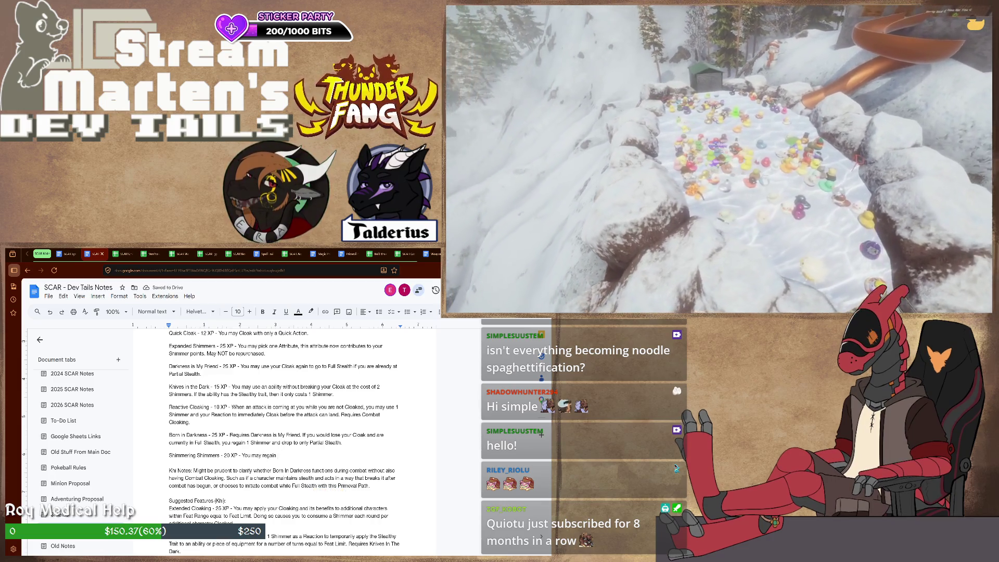
pyautogui.write(' 1 Shimm')
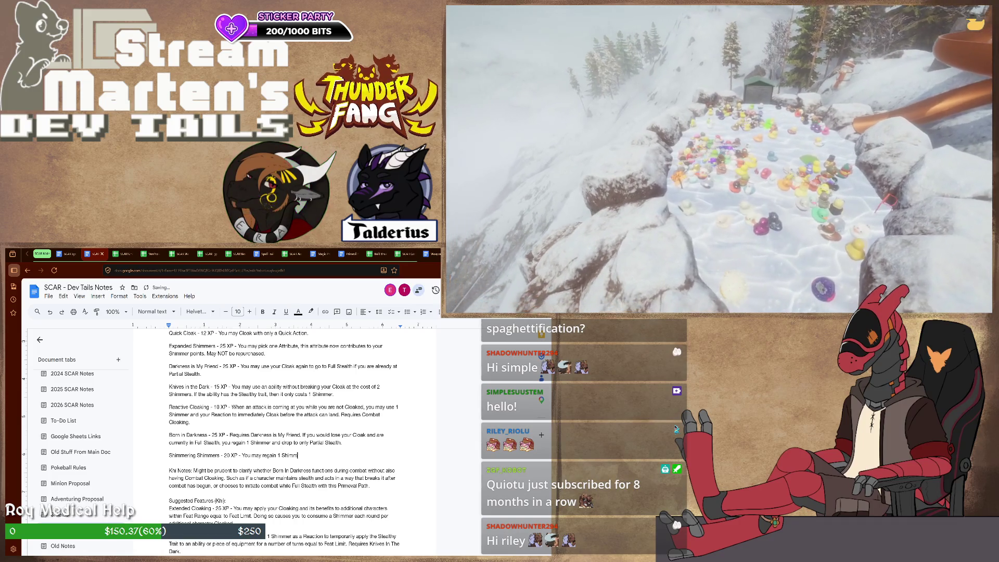
pyautogui.write('er at the cost of a Quick Act')
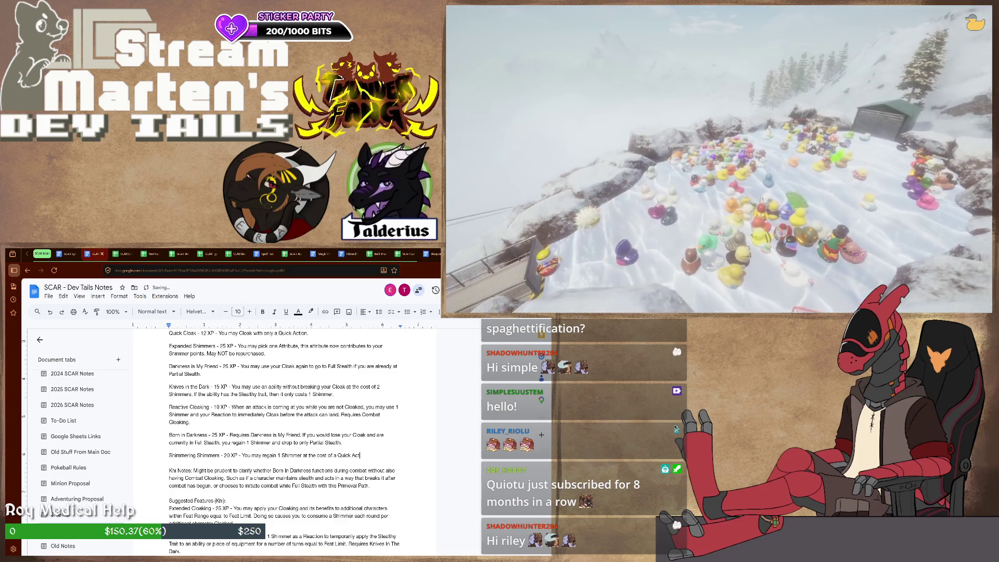
pyautogui.write('ion. This is')
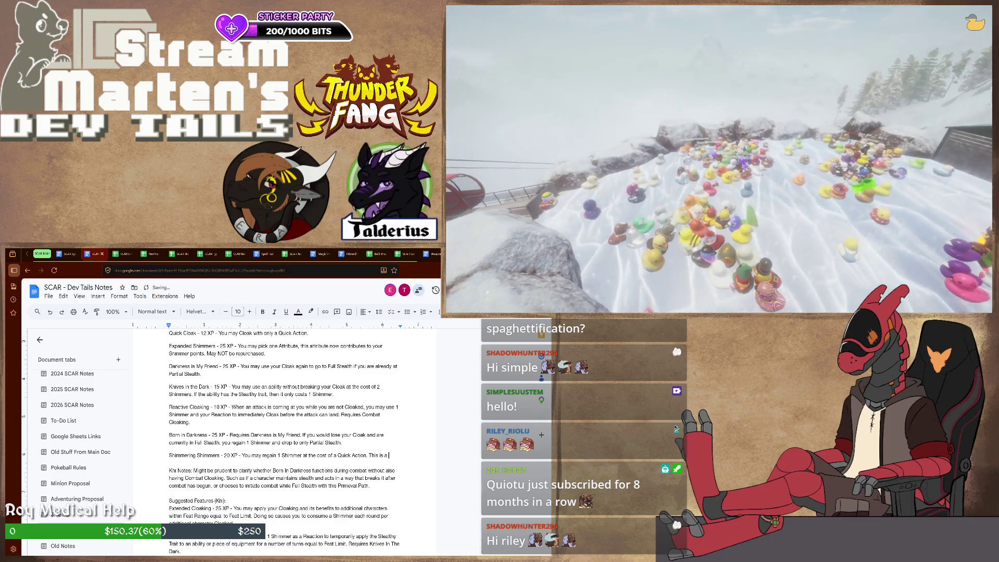
pyautogui.write('aintenance Effect.')
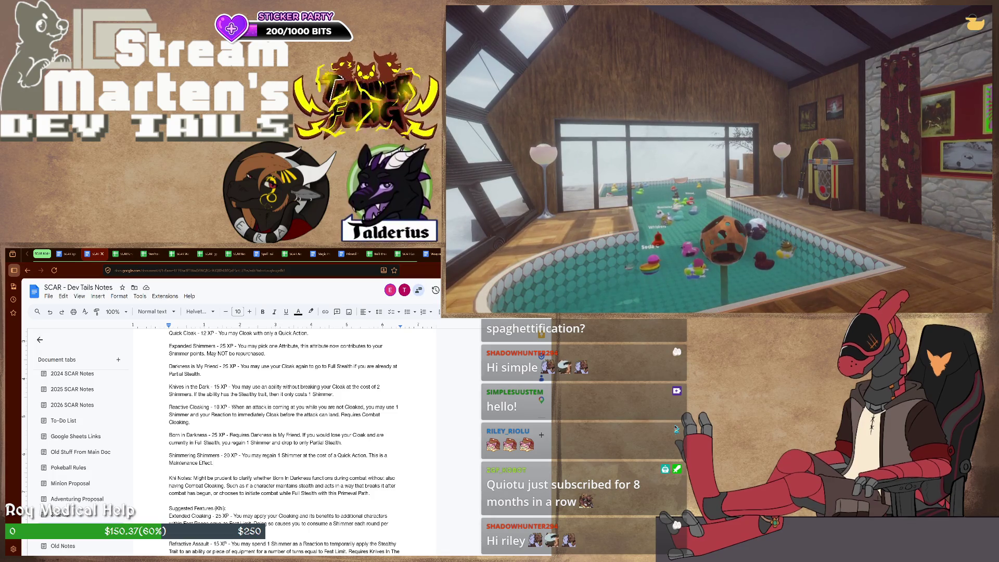
pyautogui.scroll(2, 285, 441)
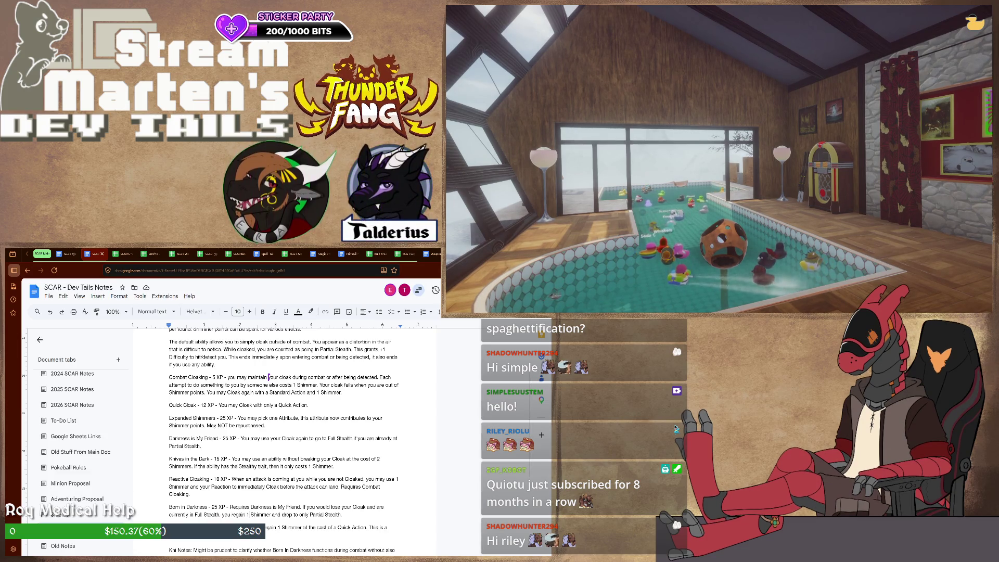
pyautogui.hotkey('ctrl', 'Left')
pyautogui.hotkey('ctrl', 'Left')
pyautogui.hotkey('ctrl', 'Left')
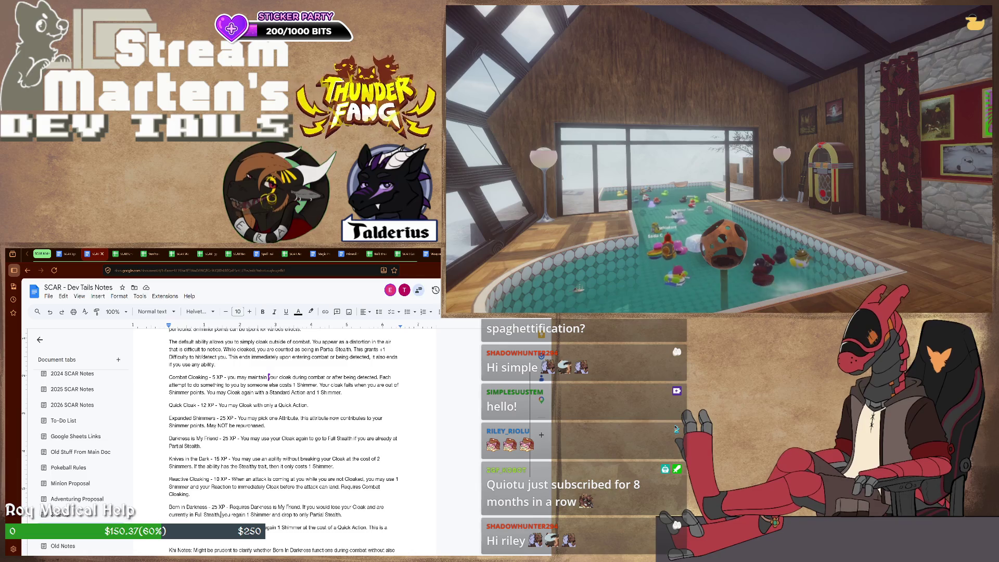
pyautogui.hotkey('ctrl', 'shift', 'Right')
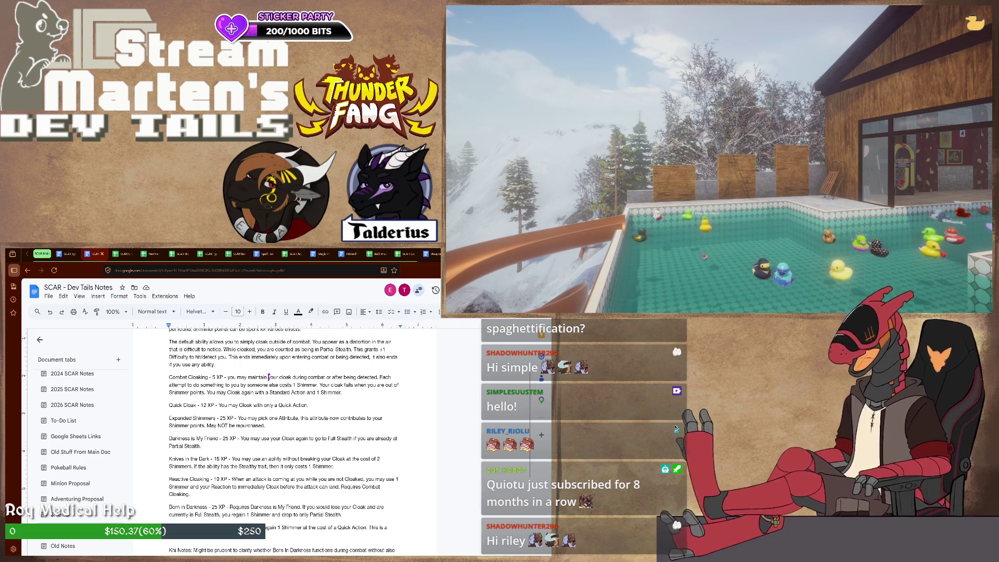
pyautogui.moveTo(232, 516); pyautogui.dragTo(272, 516)
pyautogui.press('End')
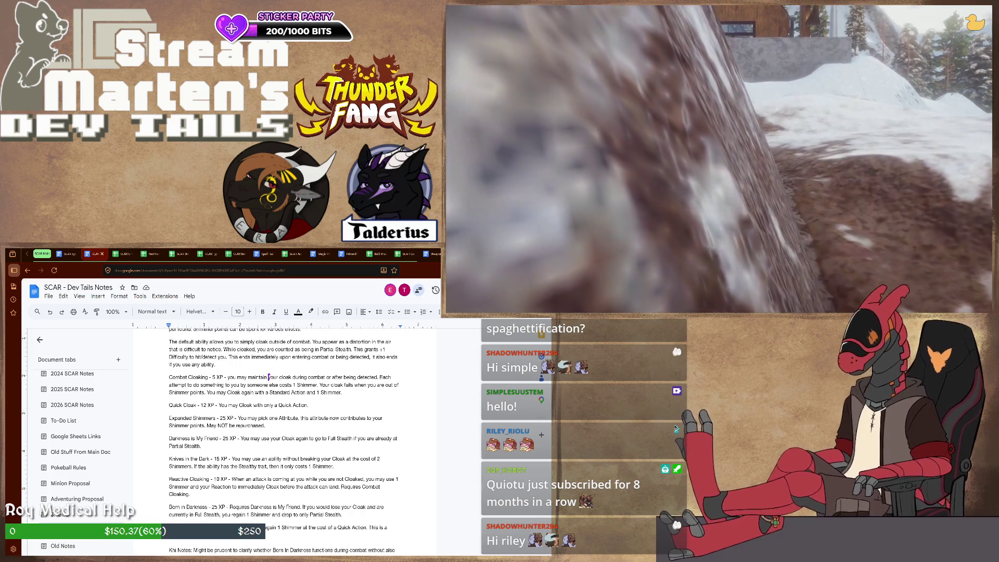
pyautogui.hotkey('ctrl', 'shift', 'Left')
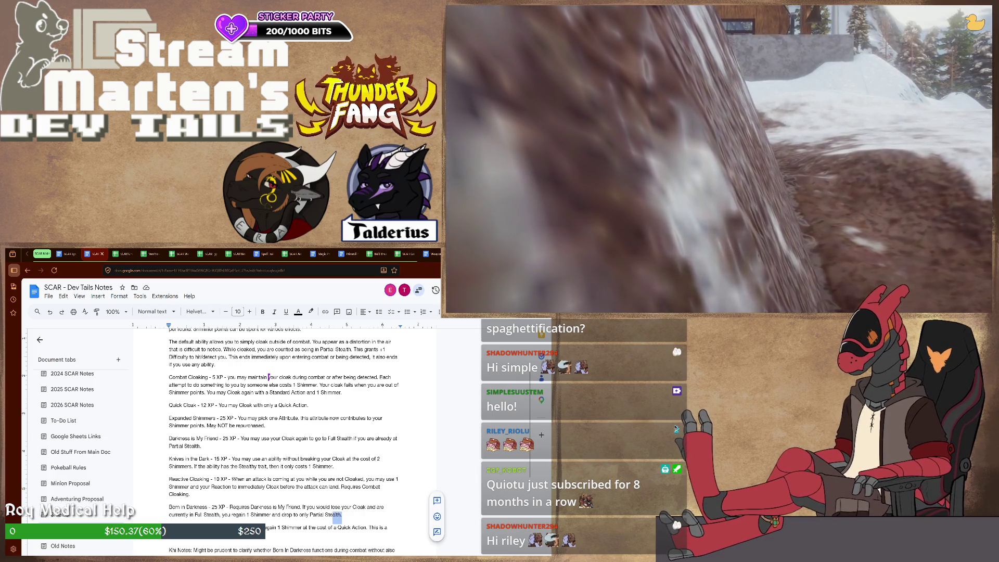
# Select the old regain clause of Born in Darkness for replacement.
pyautogui.hotkey('ctrl', 'shift', 'Left')
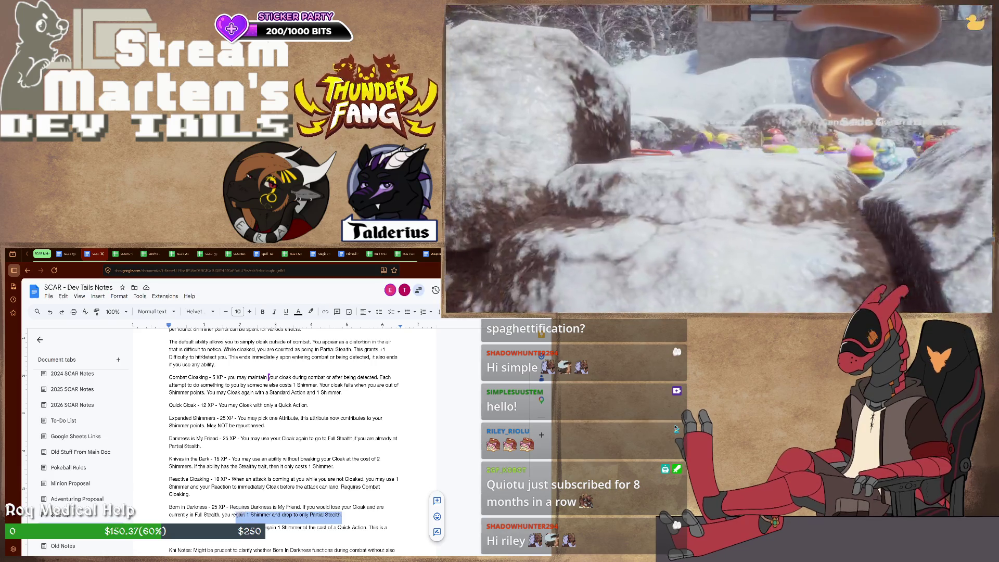
pyautogui.write('rem')
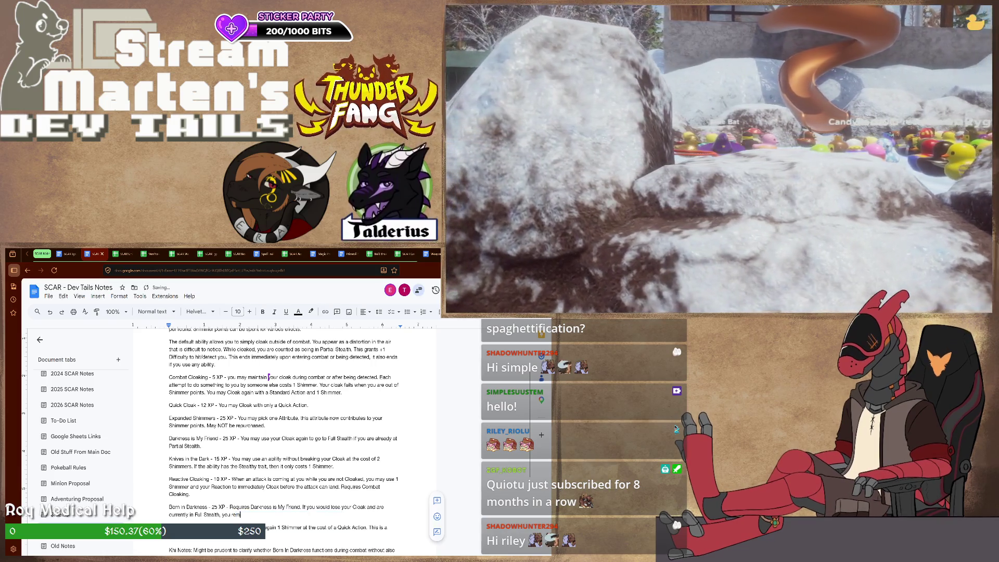
pyautogui.write('ain in Partial')
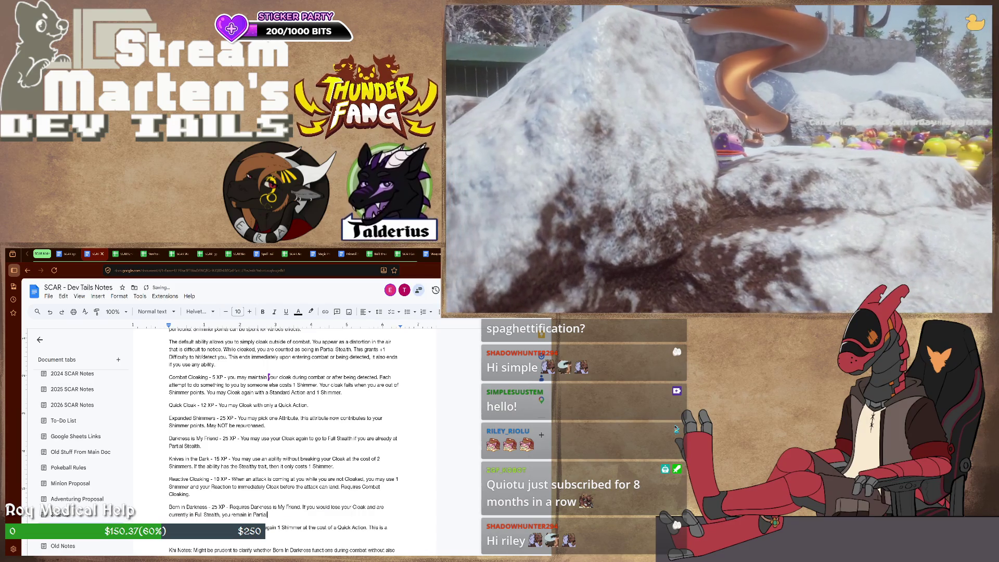
pyautogui.write(' Steal Stea')
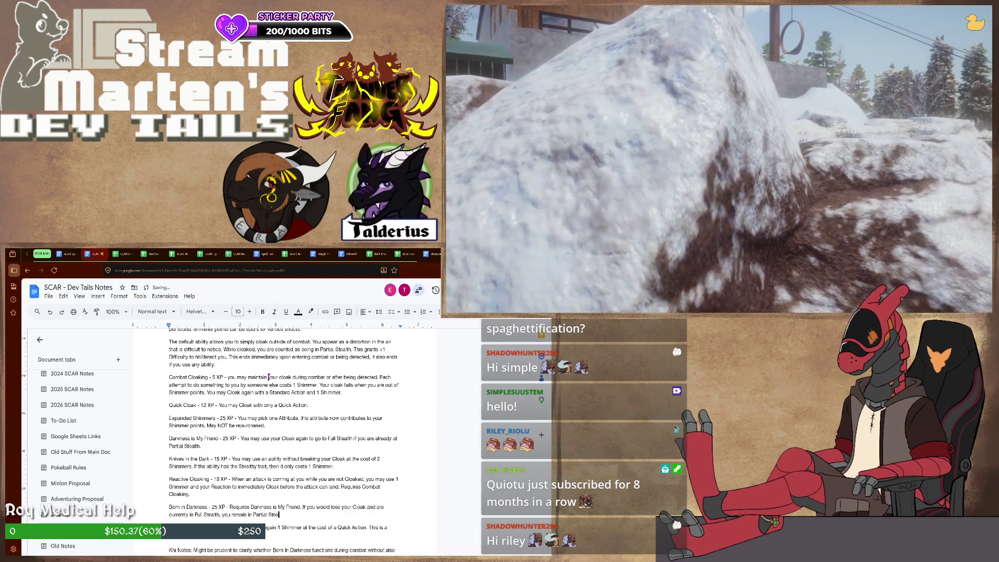
pyautogui.write('lth until the')
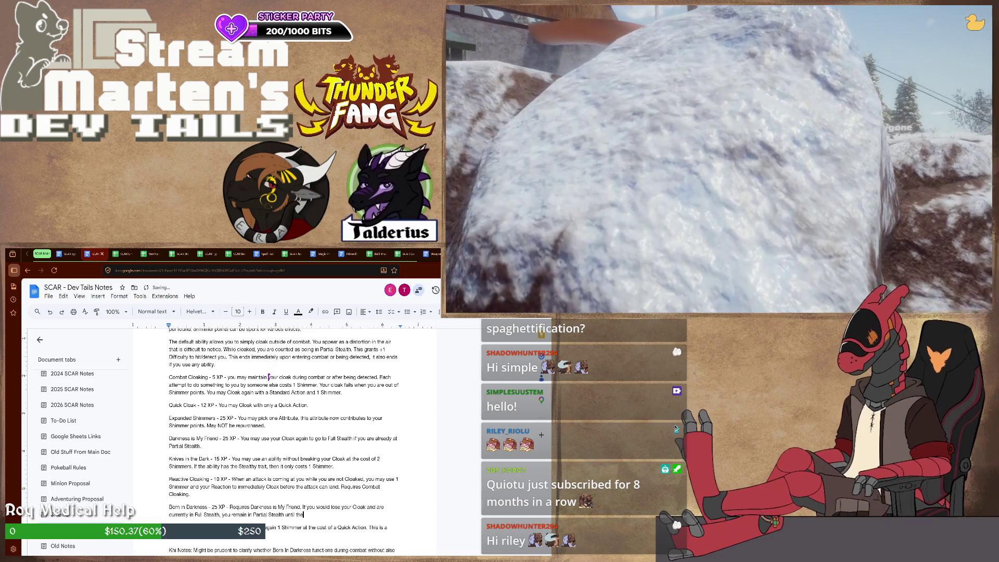
pyautogui.write(' end')
pyautogui.write(' of your n')
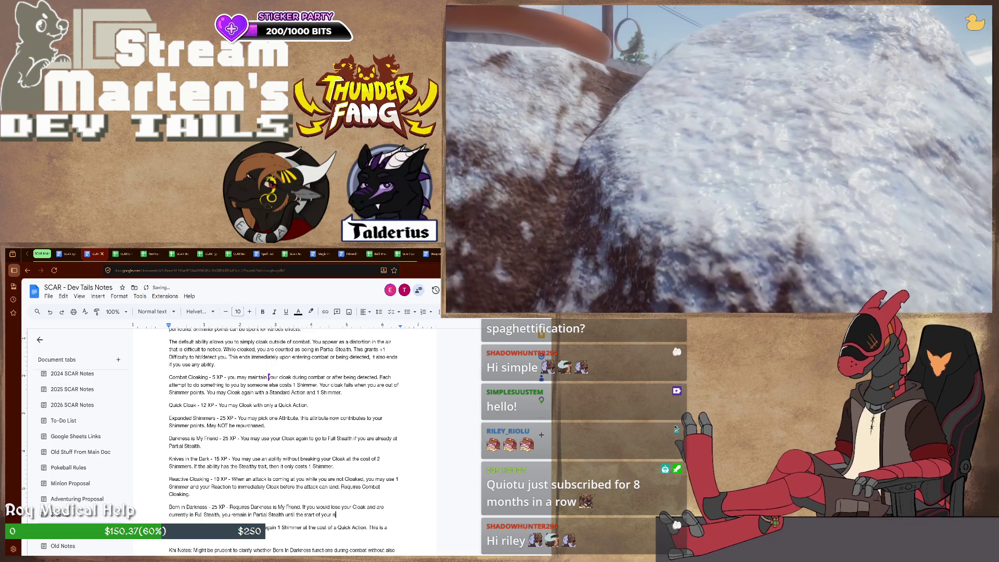
pyautogui.write('ext')
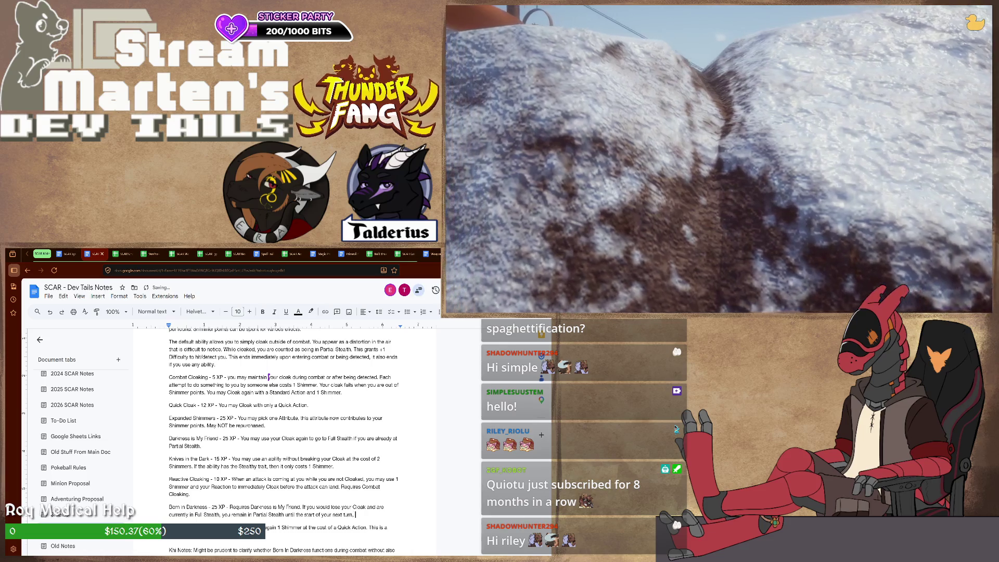
pyautogui.write(' turn, unless')
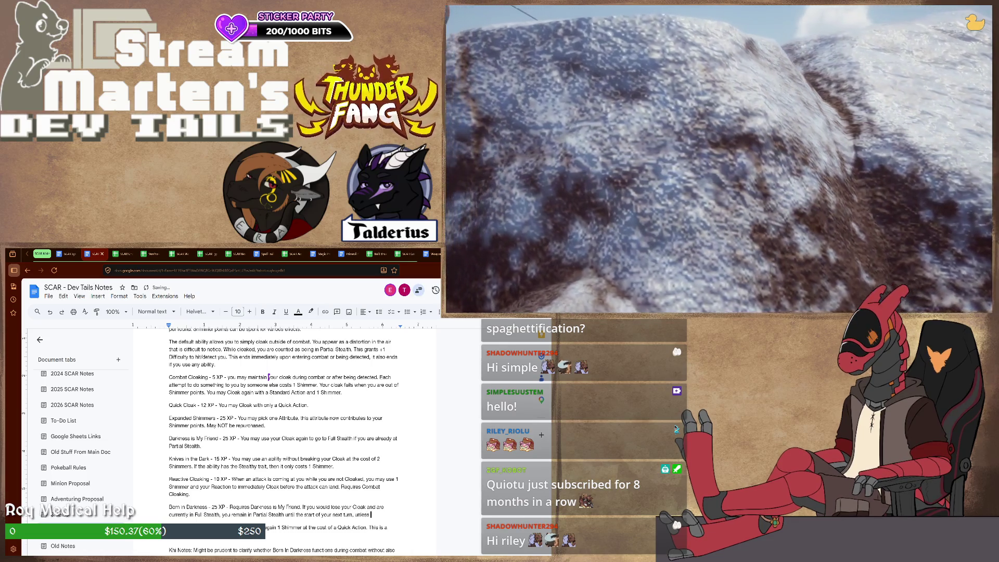
pyautogui.write(' something')
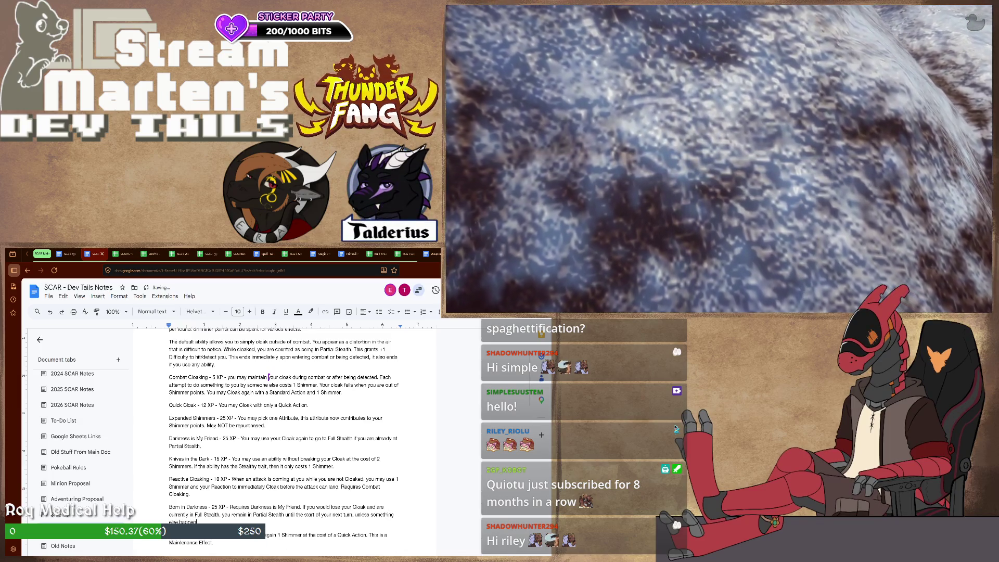
pyautogui.write(' else happens that would make you lose that Partial Stealth.')
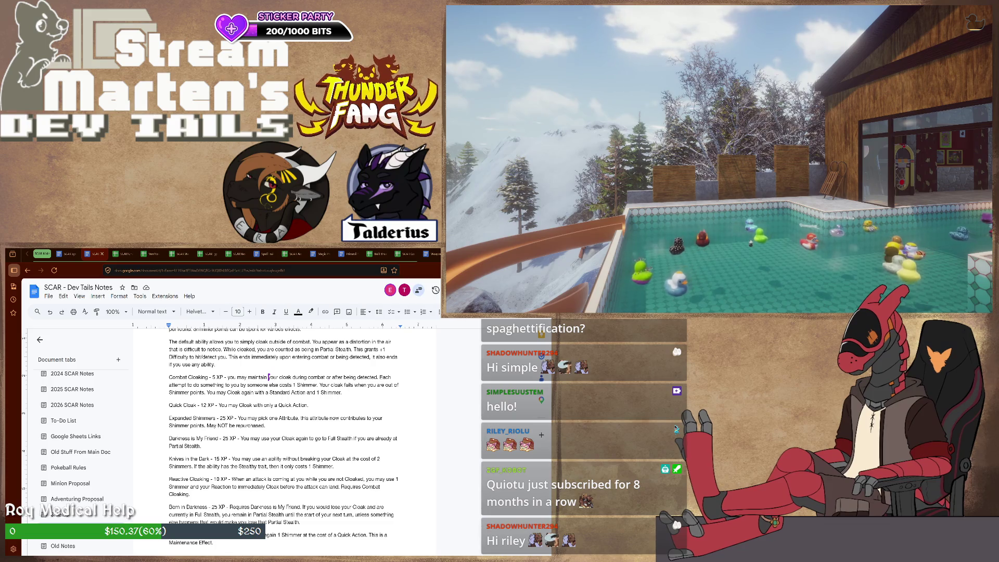
pyautogui.scroll(-2, 286, 430)
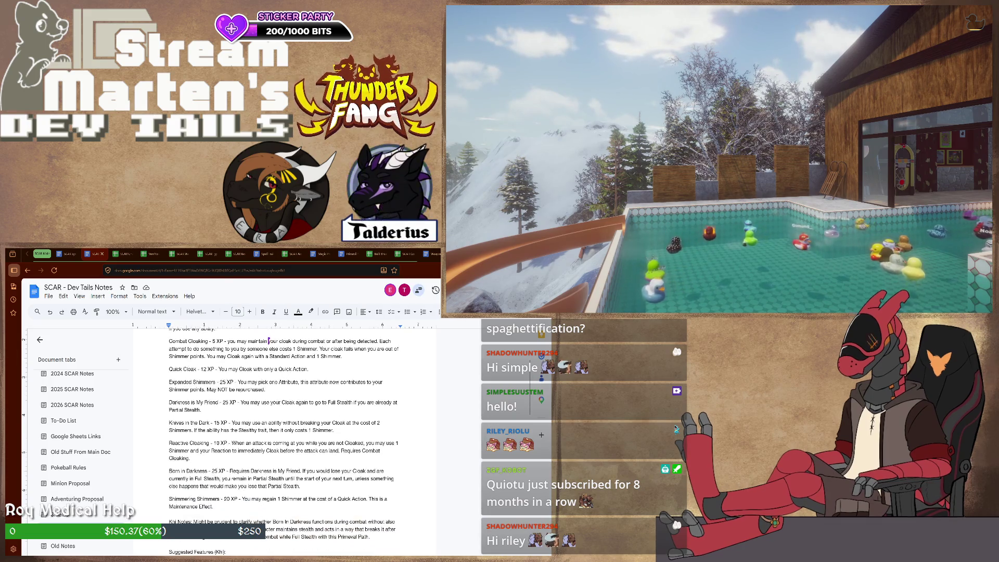
pyautogui.scroll(-2, 286, 429)
pyautogui.scroll(1, 285, 430)
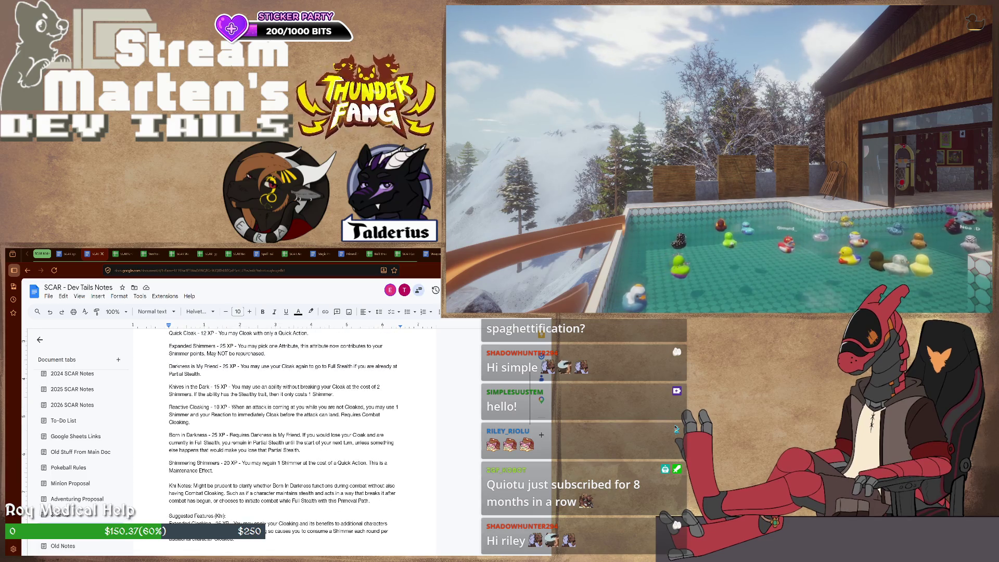
pyautogui.scroll(2, 285, 429)
pyautogui.scroll(1, 285, 430)
pyautogui.scroll(-2, 285, 430)
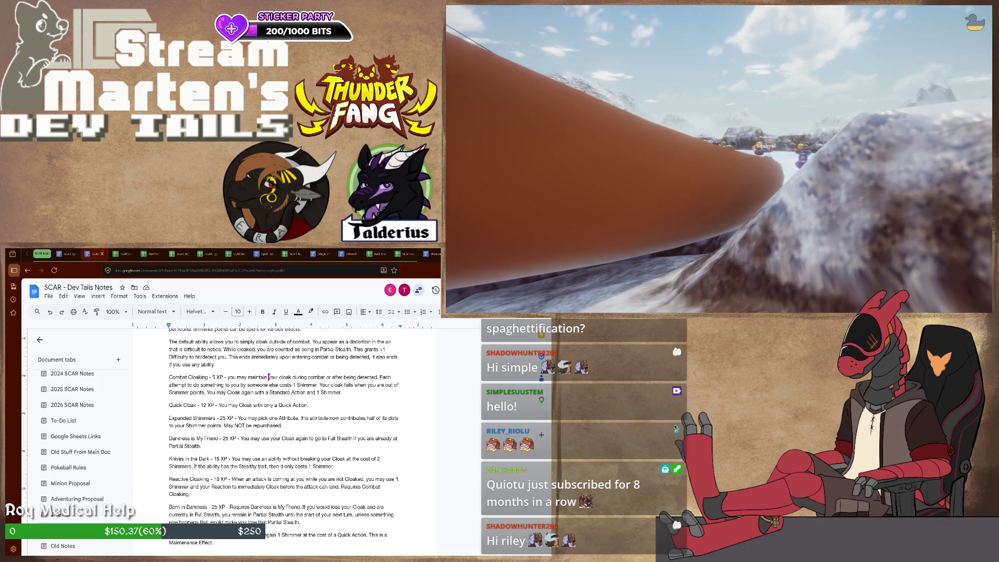
pyautogui.scroll(-3, 285, 437)
pyautogui.scroll(-3, 286, 438)
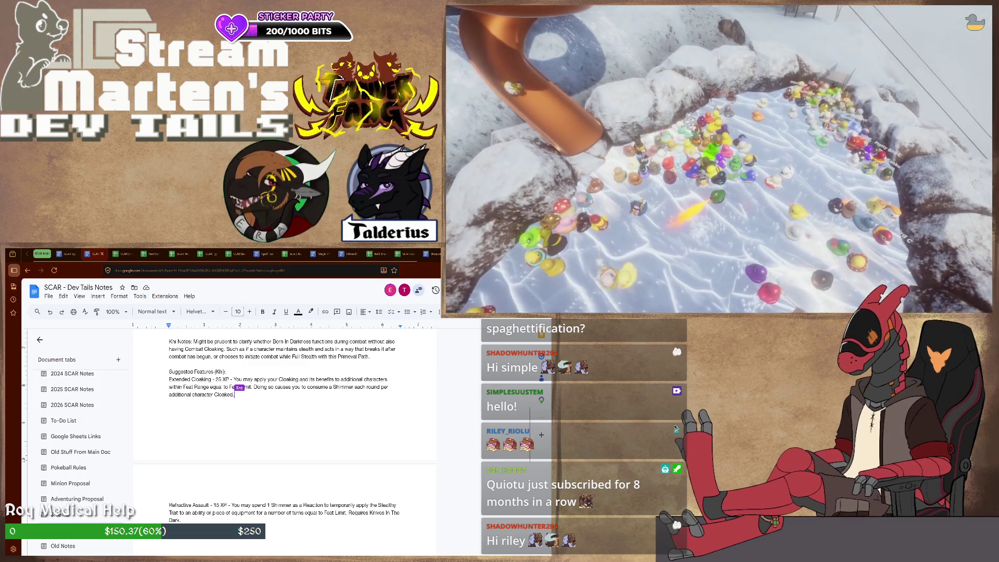
# Strike through the Suggested Features heading and Extended Cloaking entry, then deselect.
pyautogui.moveTo(235, 394); pyautogui.dragTo(185, 387)
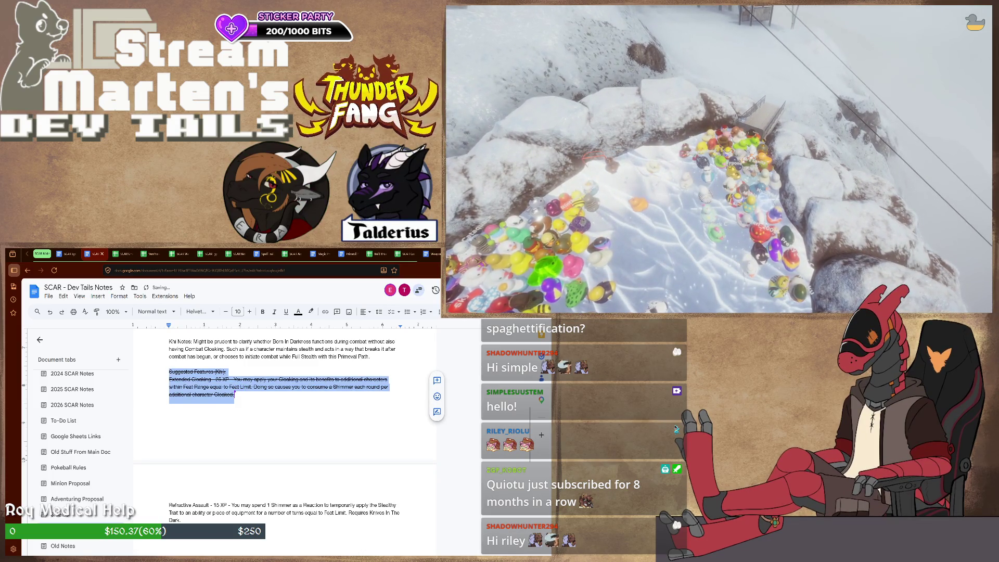
pyautogui.click(243, 386)
pyautogui.scroll(3, 285, 438)
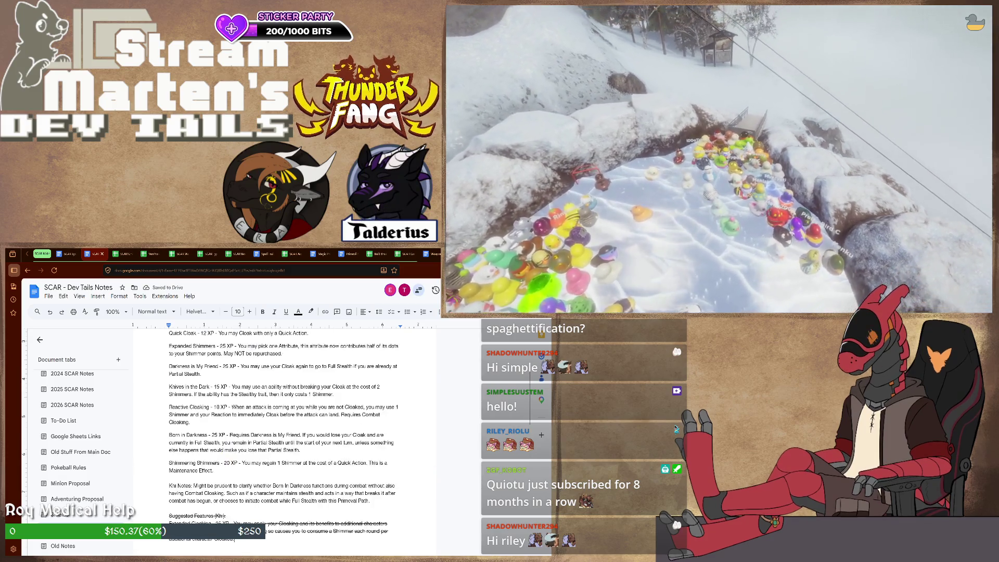
pyautogui.scroll(2, 285, 438)
pyautogui.scroll(-3, 285, 437)
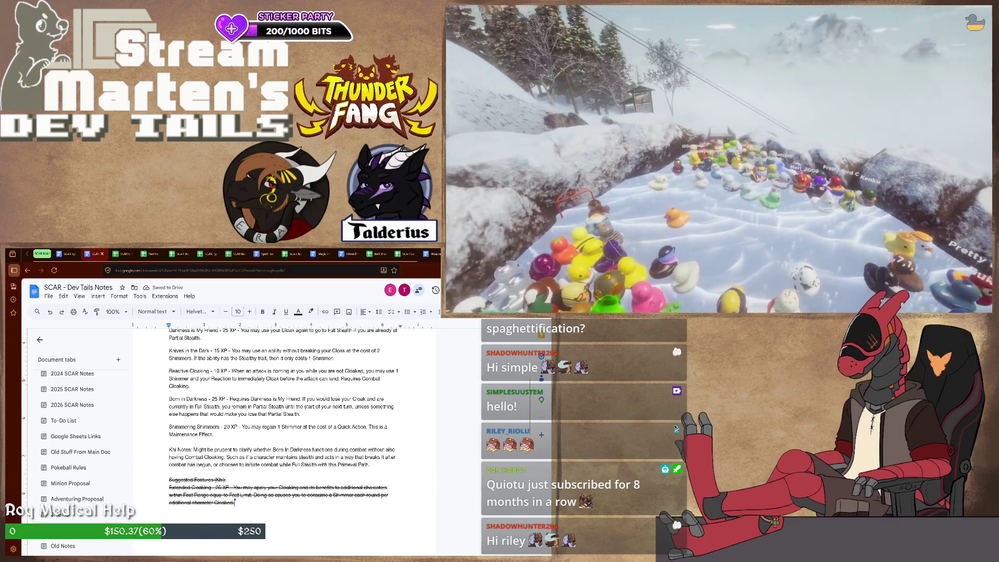
pyautogui.scroll(-2, 285, 438)
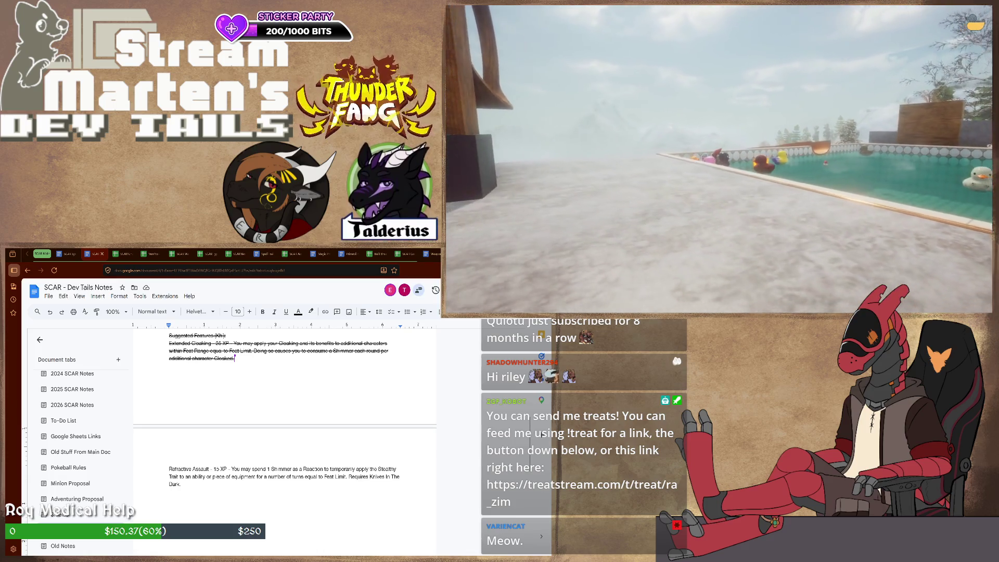
pyautogui.scroll(2, 285, 406)
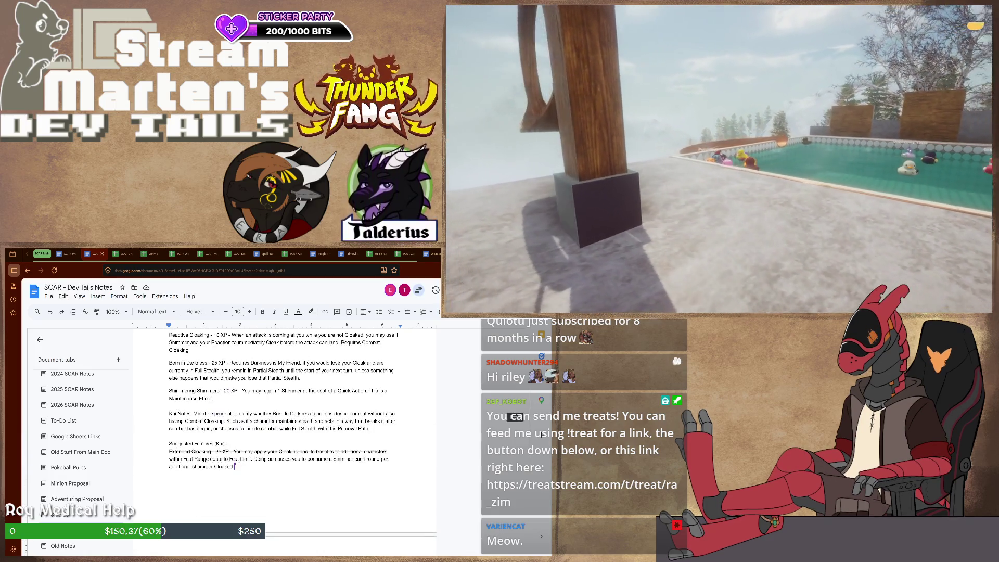
pyautogui.scroll(2, 285, 438)
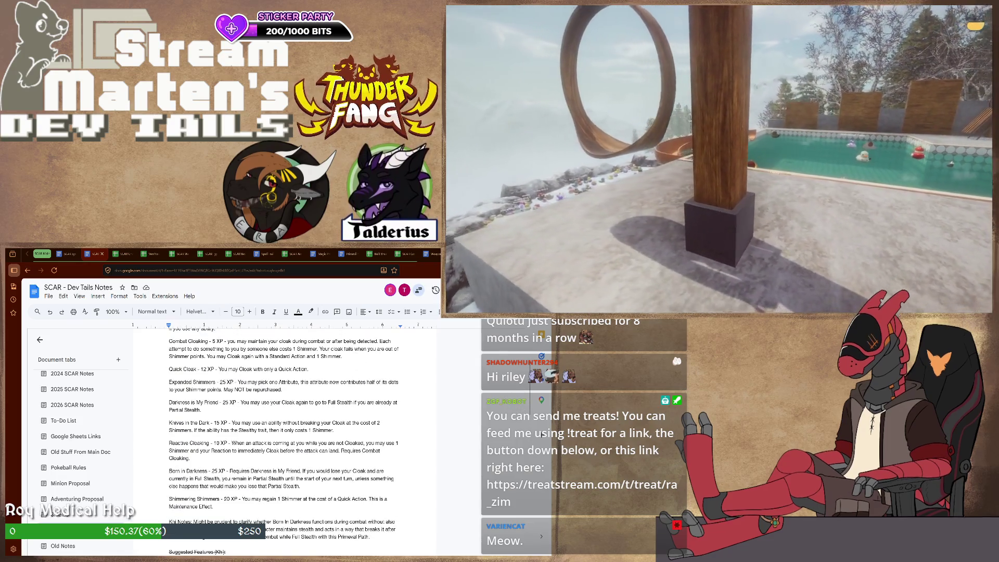
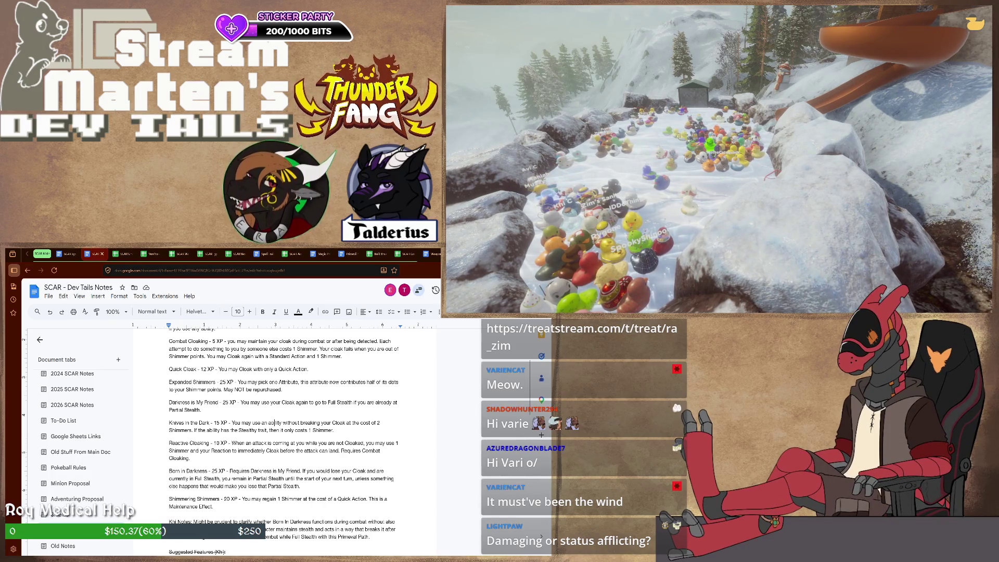
# Select the word 'ability' in the Knives in the Dark line to replace it with 'action that'.
pyautogui.doubleClick(274, 423)
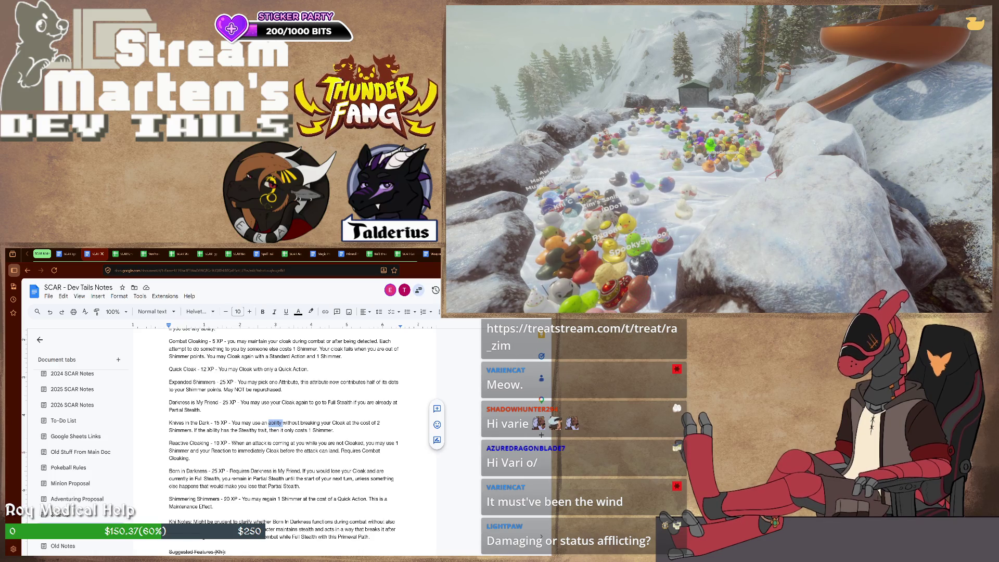
pyautogui.write('ion')
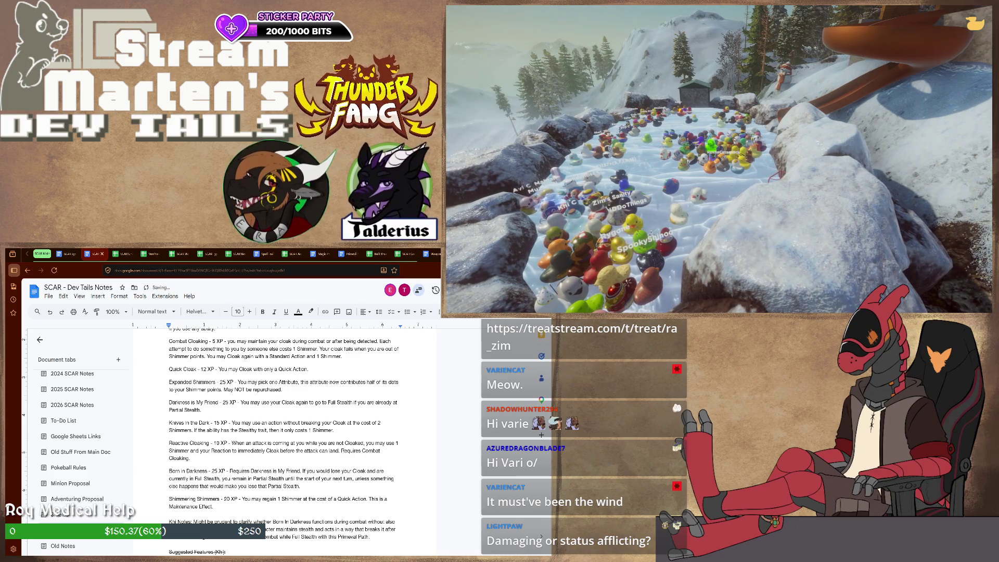
pyautogui.write('that ')
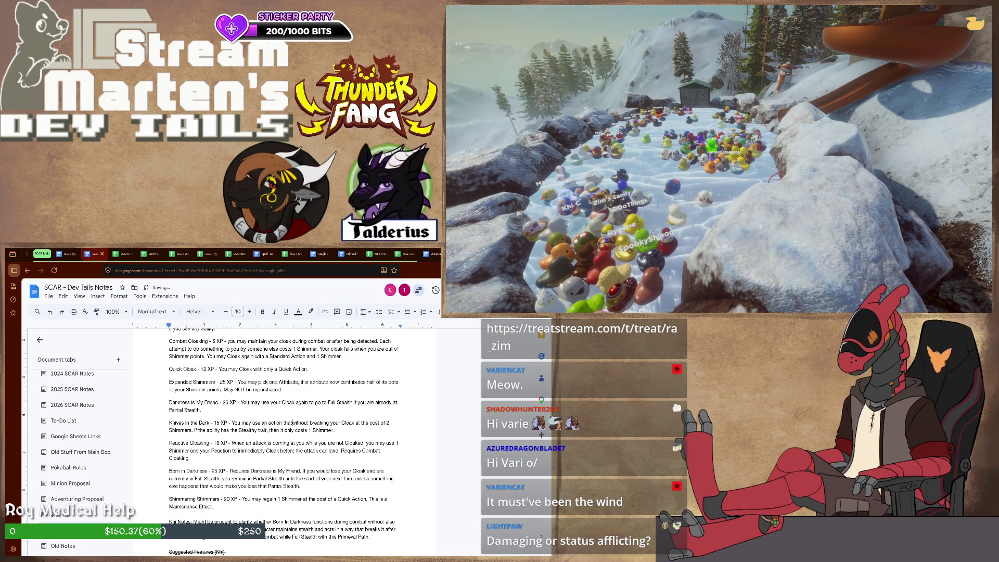
pyautogui.write('impacts another creature')
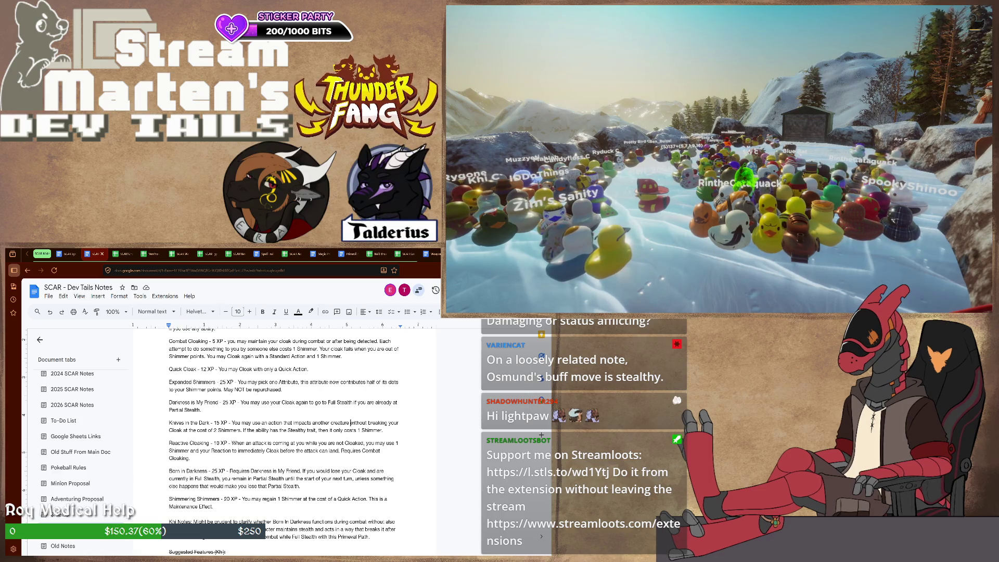
pyautogui.scroll(-3, 285, 437)
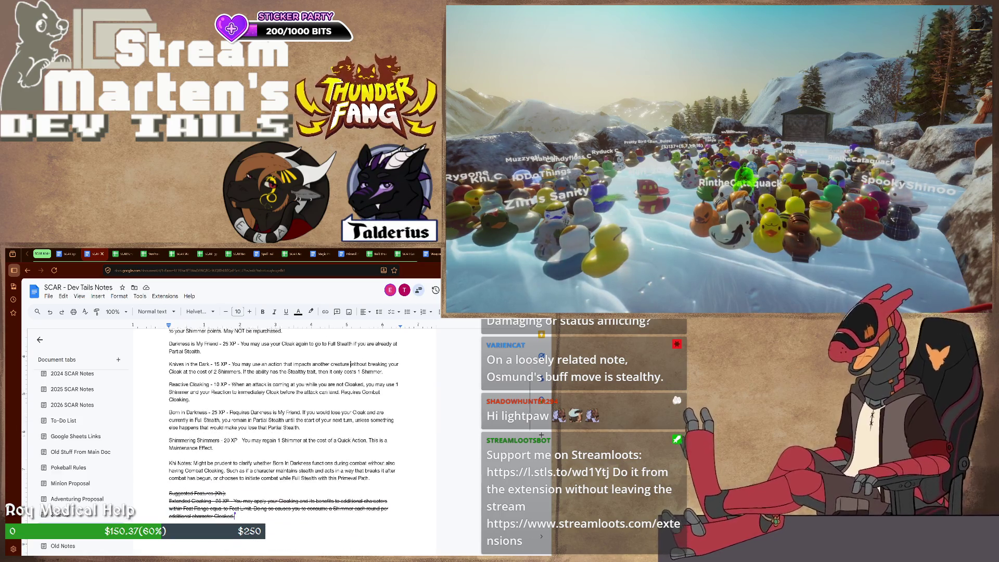
pyautogui.scroll(-3, 286, 438)
pyautogui.scroll(-3, 285, 437)
pyautogui.scroll(3, 350, 458)
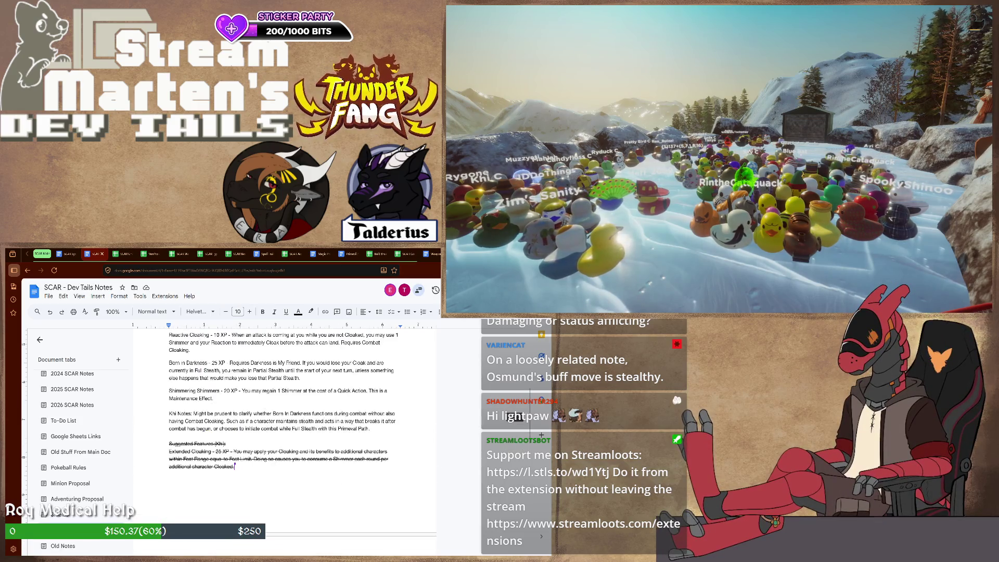
pyautogui.scroll(3, 351, 459)
pyautogui.scroll(1, 350, 458)
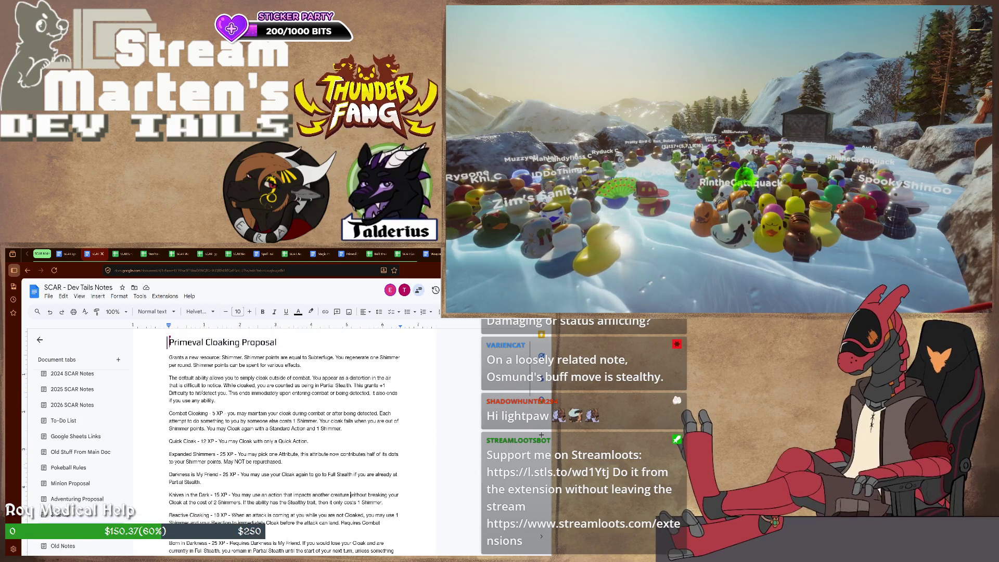
pyautogui.scroll(-3, 351, 459)
pyautogui.scroll(-5, 285, 437)
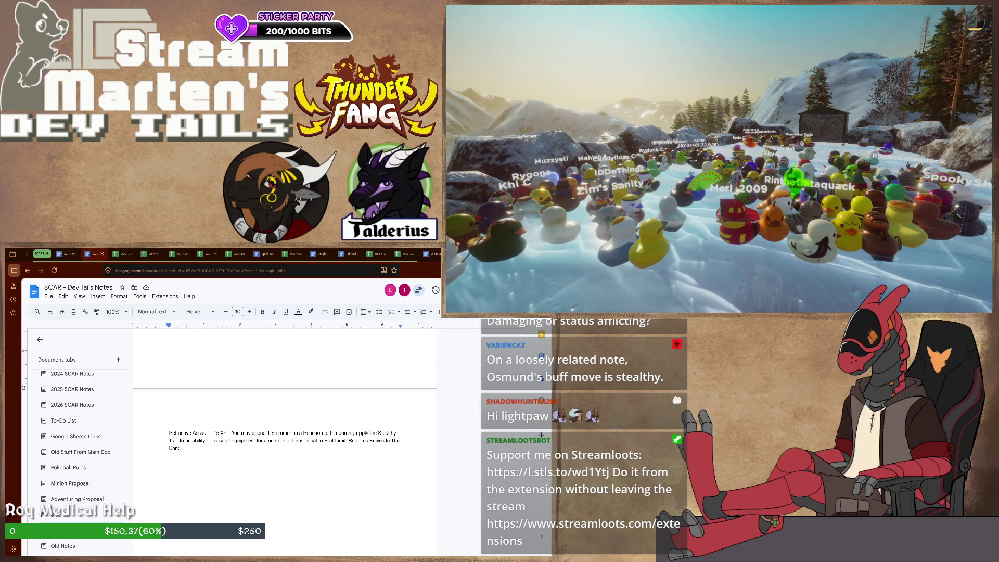
pyautogui.scroll(3, 285, 437)
pyautogui.scroll(5, 285, 438)
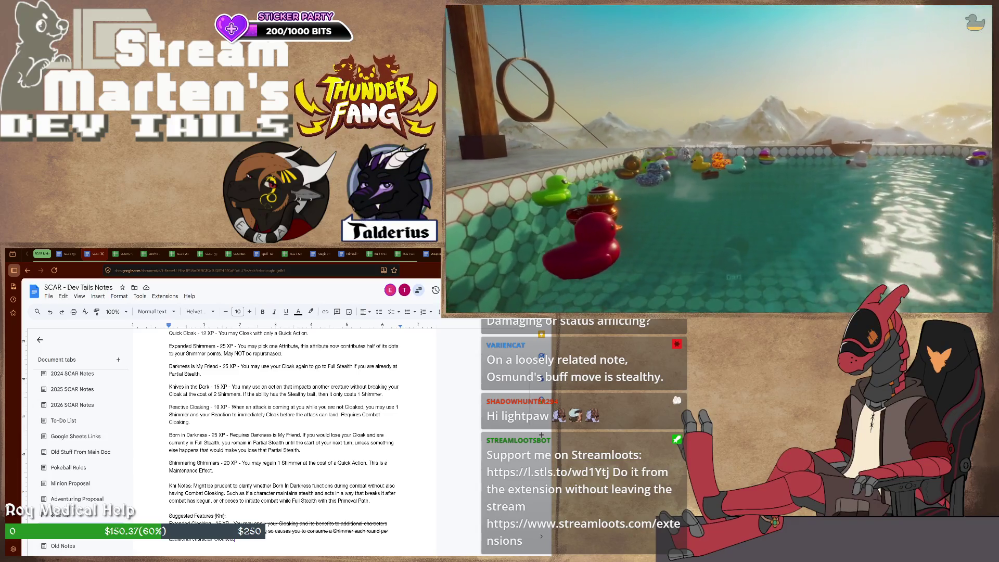
# Briefly select 'your next turn' in Born in Darkness, then leave it unchanged.
pyautogui.doubleClick(347, 442)
pyautogui.hotkey('ctrl', 'shift', 'Left')
pyautogui.hotkey('ctrl', 'shift', 'Left')
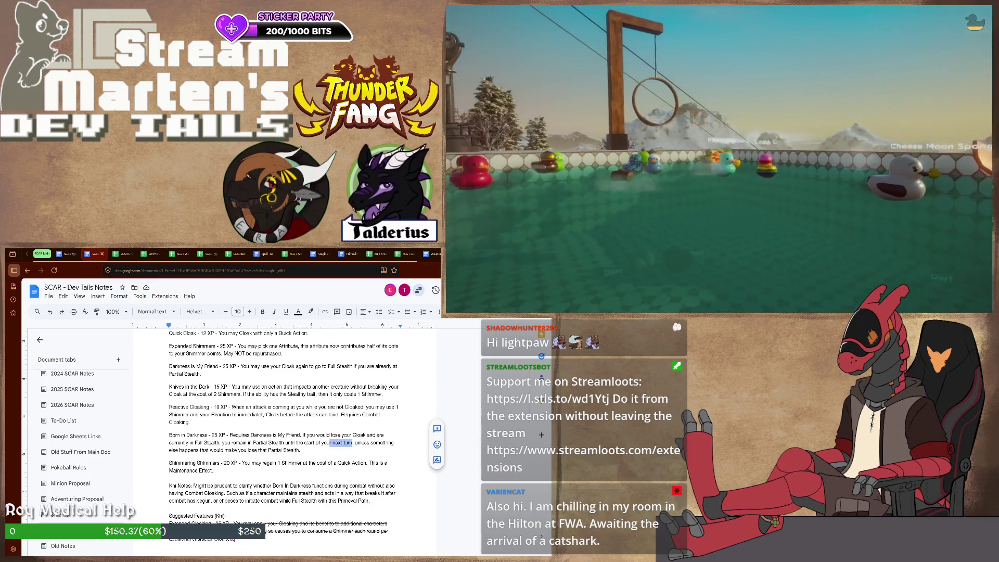
pyautogui.press('Right')
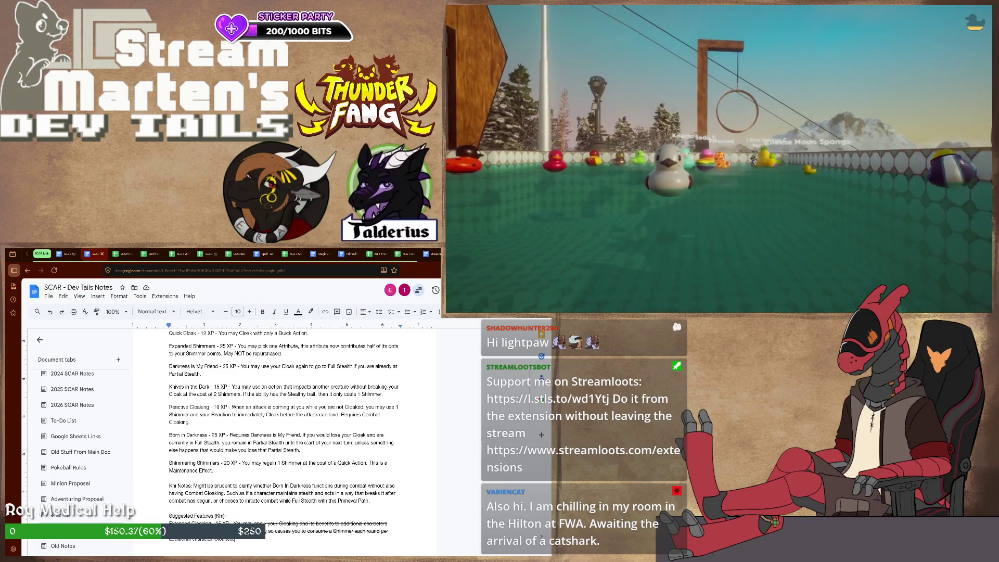
# Select 'the attack can land' in Reactive Cloaking so it can become 'accuracy'.
pyautogui.moveTo(319, 415); pyautogui.dragTo(339, 415)
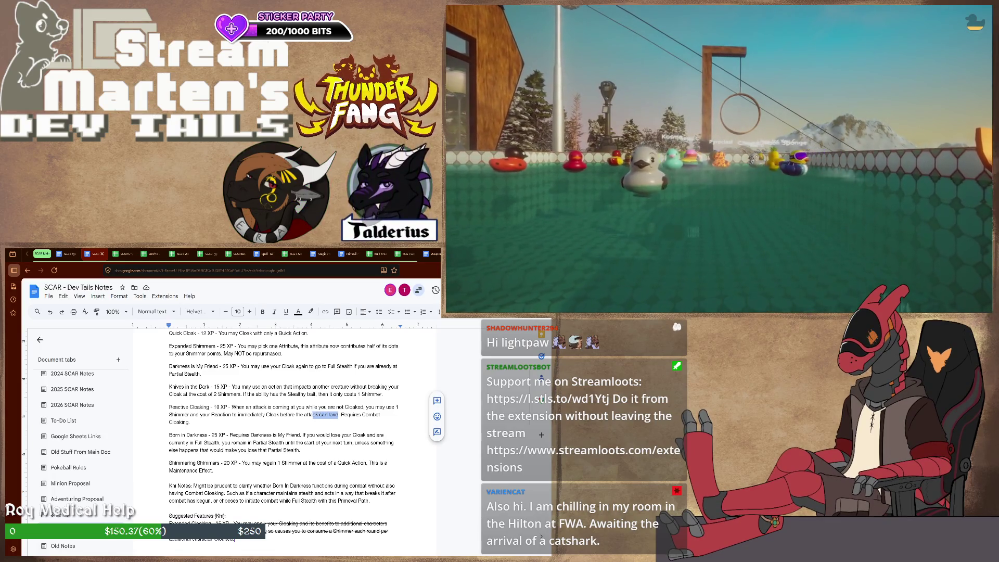
pyautogui.hotkey('ctrl', 'shift', 'Left')
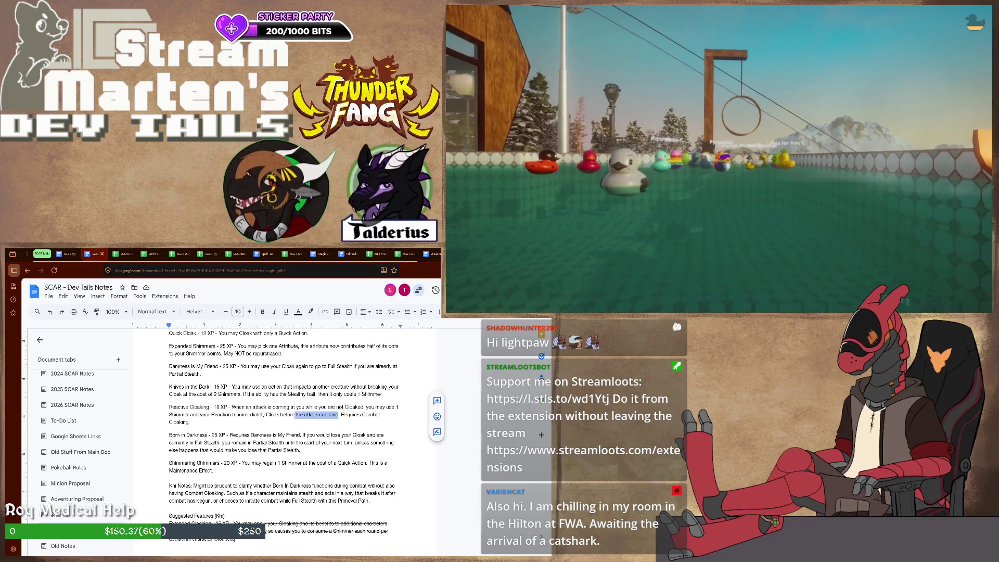
pyautogui.write('accuracy')
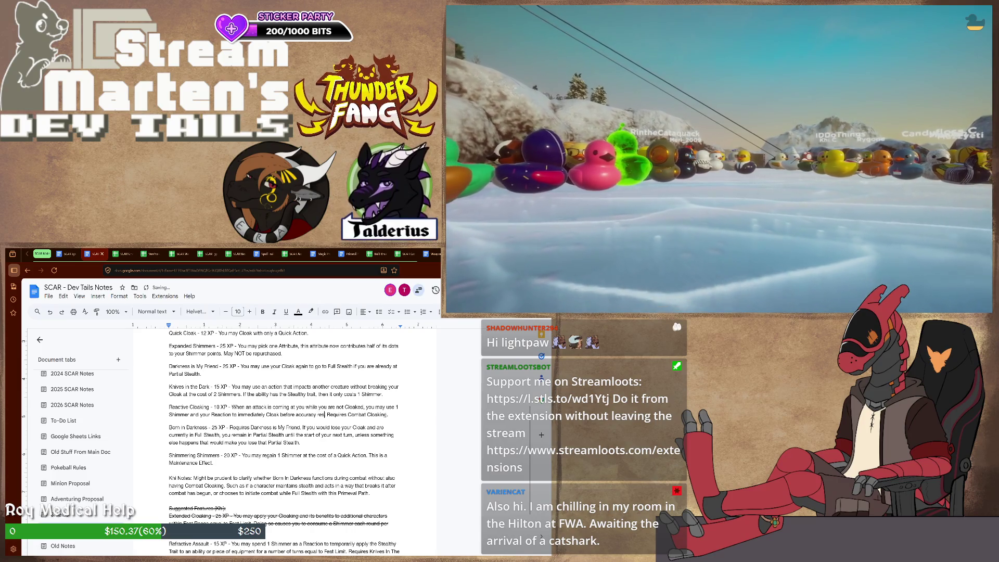
pyautogui.write('esults are announced.')
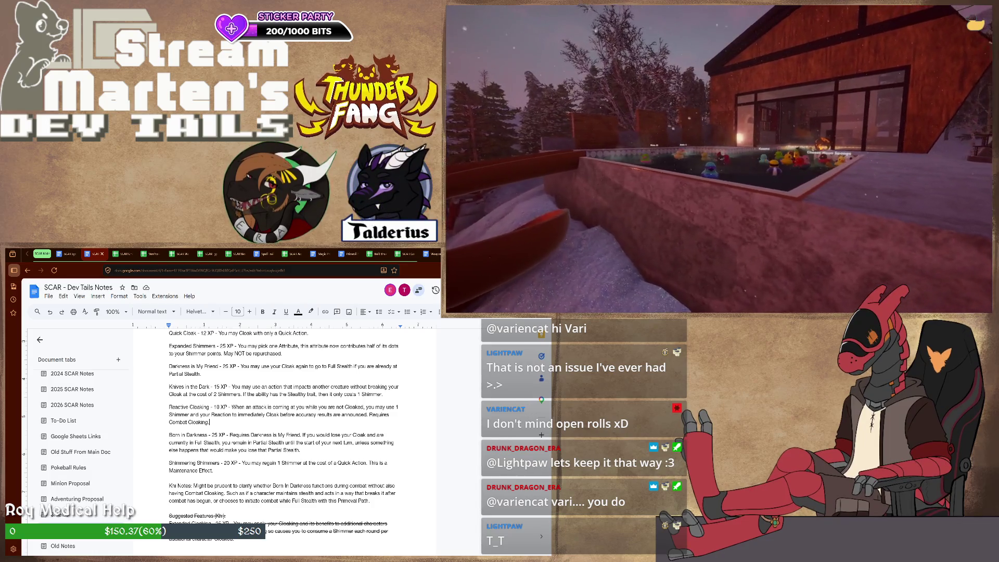
pyautogui.scroll(2, 284, 438)
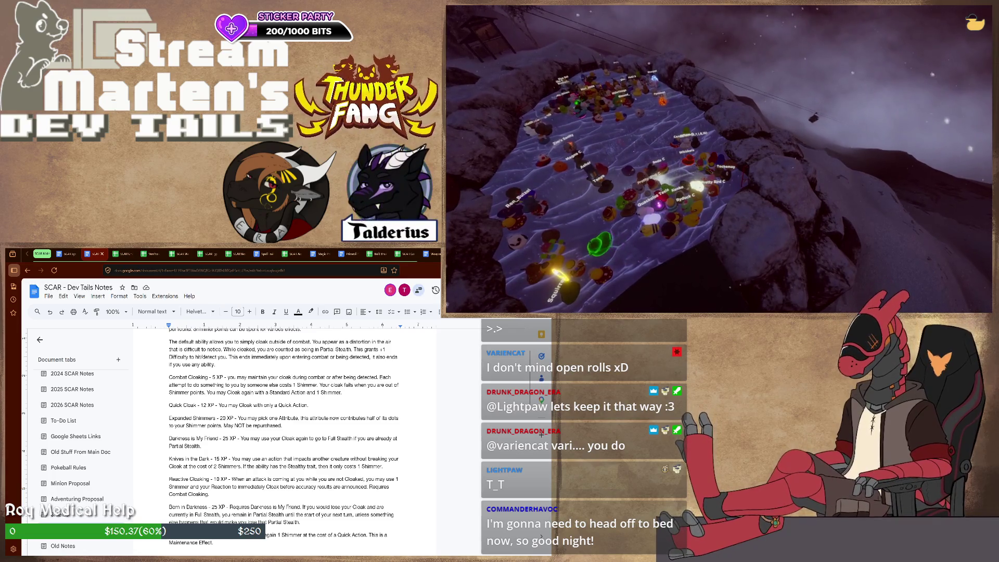
pyautogui.scroll(-1, 285, 438)
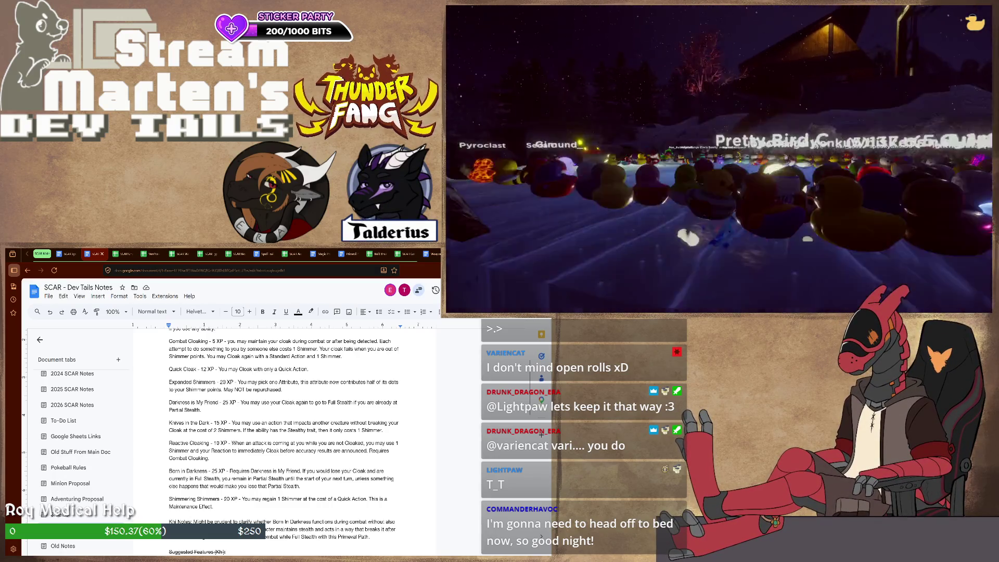
pyautogui.scroll(3, 285, 438)
pyautogui.scroll(1, 285, 437)
pyautogui.scroll(-1, 285, 437)
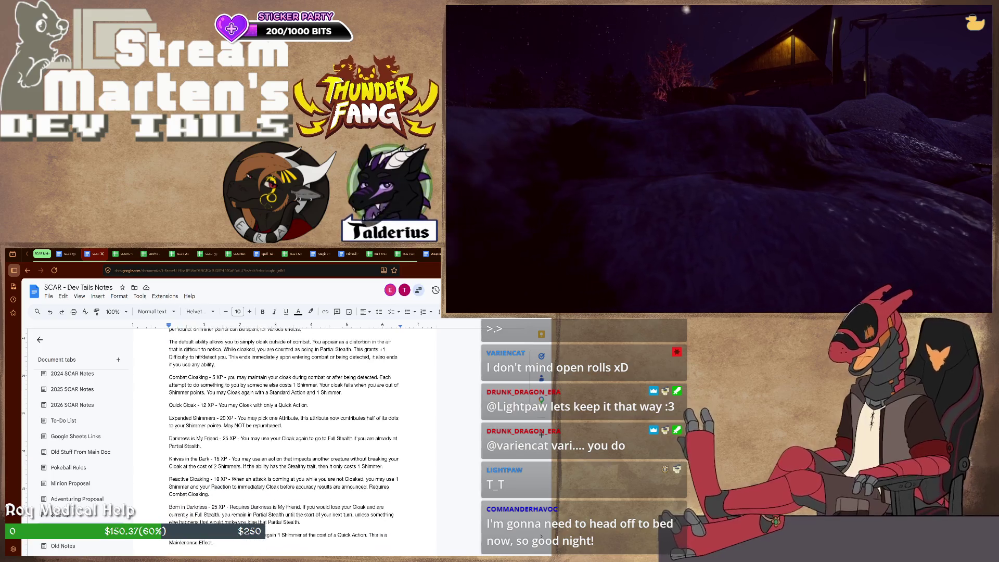
pyautogui.scroll(-1, 285, 437)
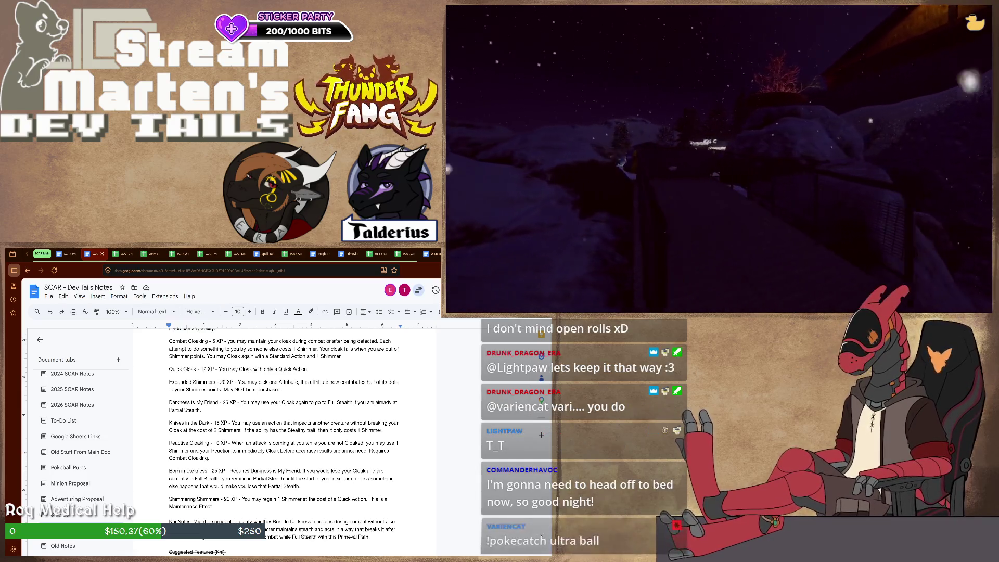
pyautogui.scroll(-1, 284, 437)
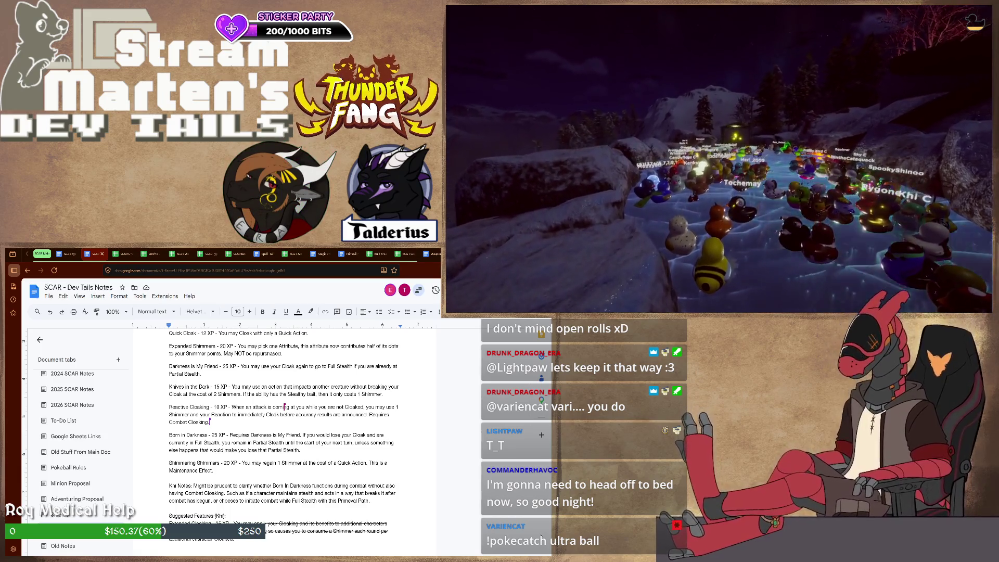
pyautogui.press('Down')
pyautogui.press('Down')
pyautogui.press('Down')
pyautogui.press('End')
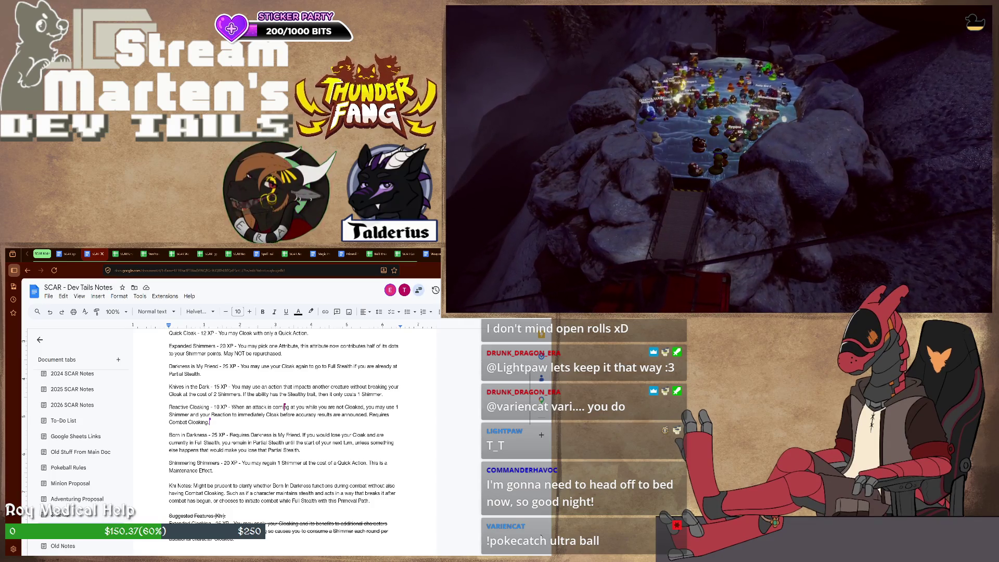
pyautogui.click(213, 434)
pyautogui.write('1')
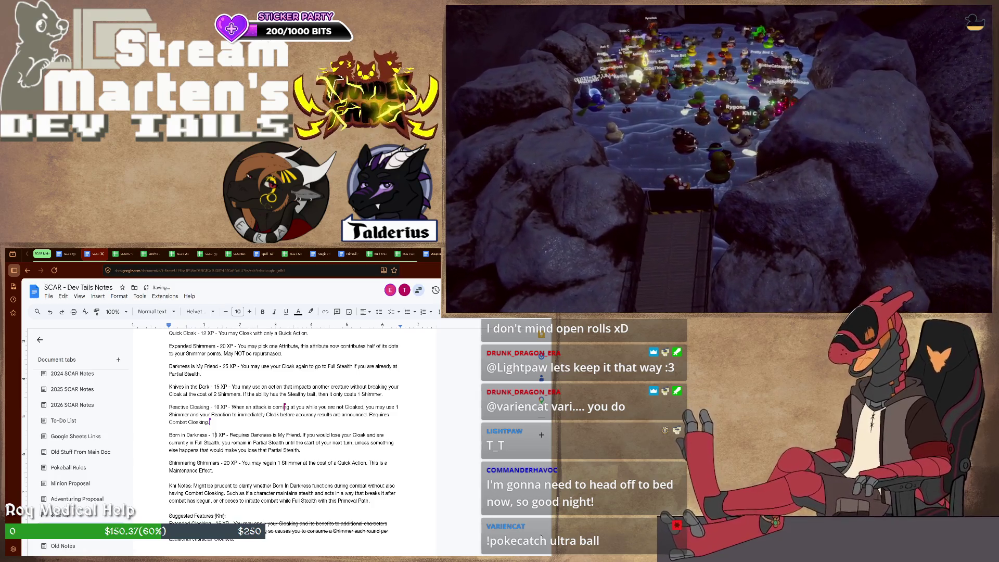
pyautogui.press('Down')
pyautogui.press('Down')
pyautogui.press('End')
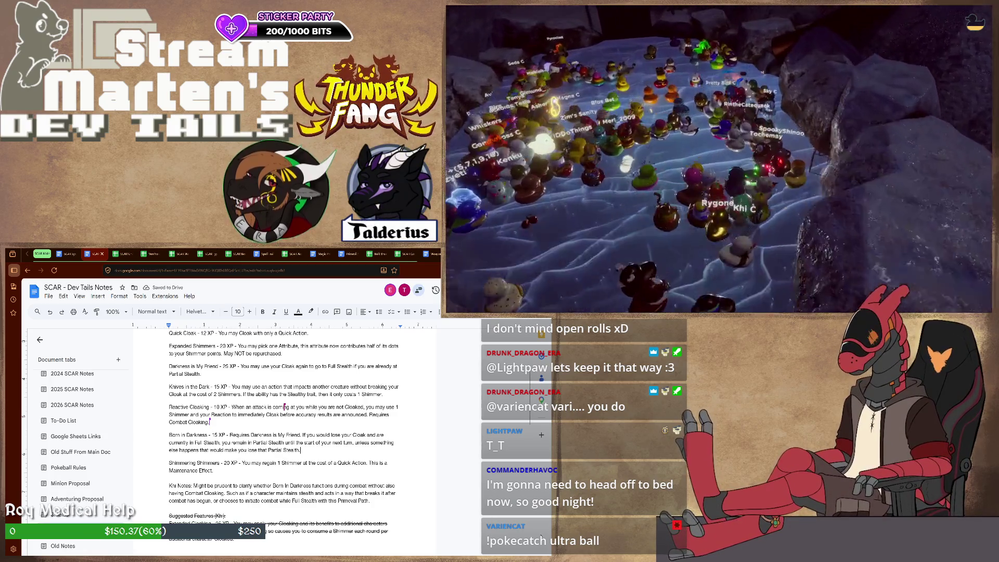
pyautogui.press('Down')
pyautogui.press('Down')
pyautogui.press('Down')
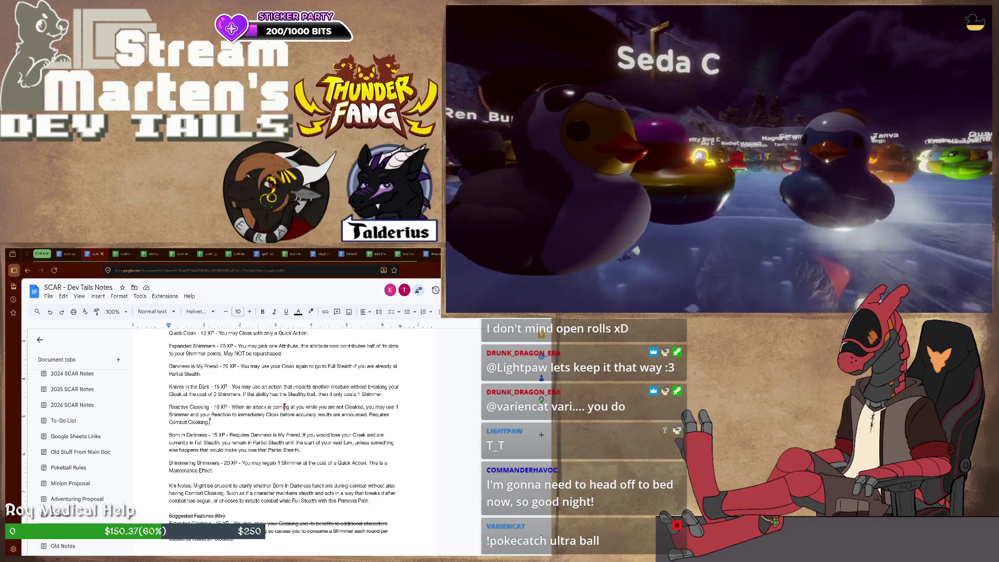
pyautogui.press('Down')
pyautogui.press('Down')
pyautogui.press('Down')
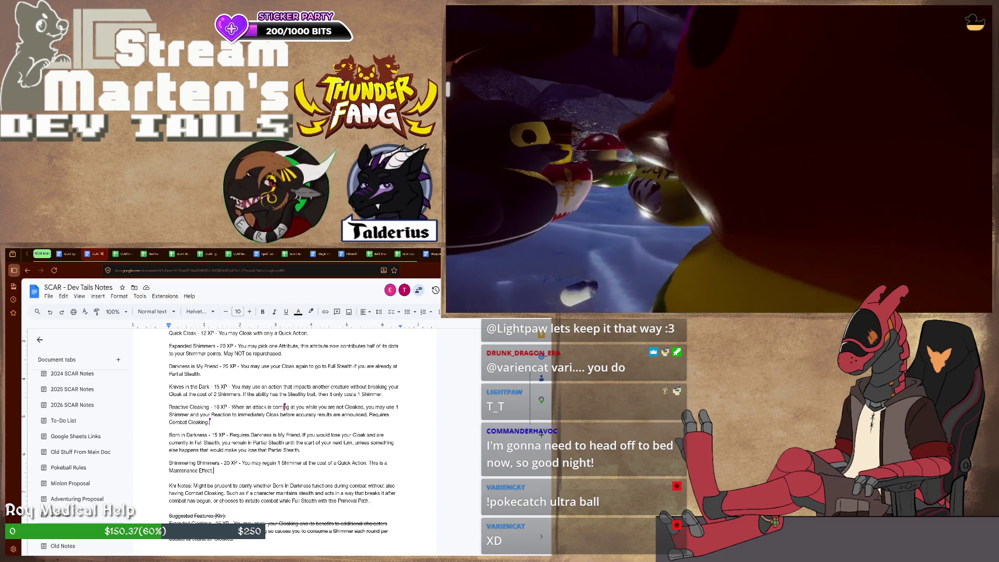
# Select the 20 XP cost of Shimmering Shimmers to replace it with 10 XP.
pyautogui.doubleClick(228, 463)
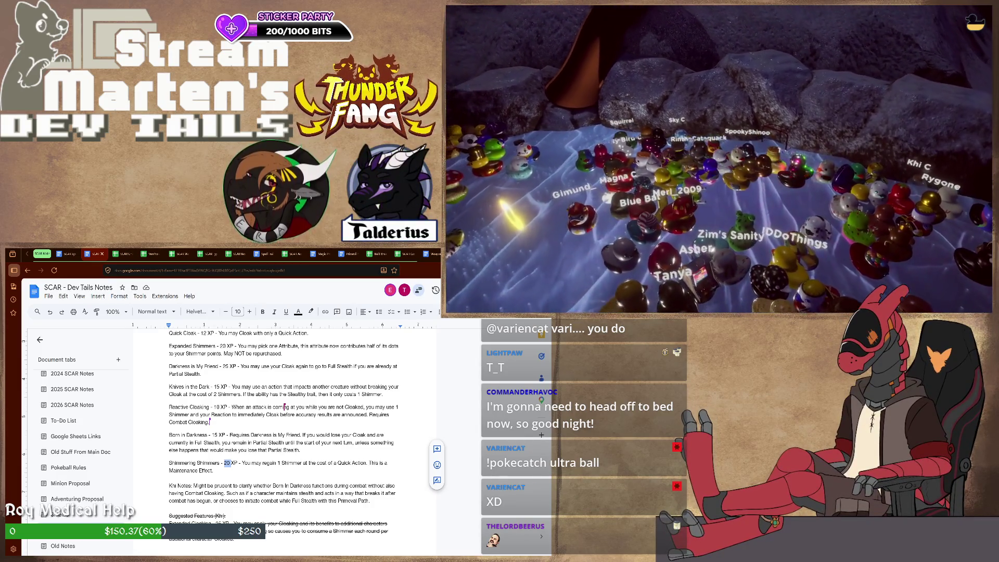
pyautogui.write('10')
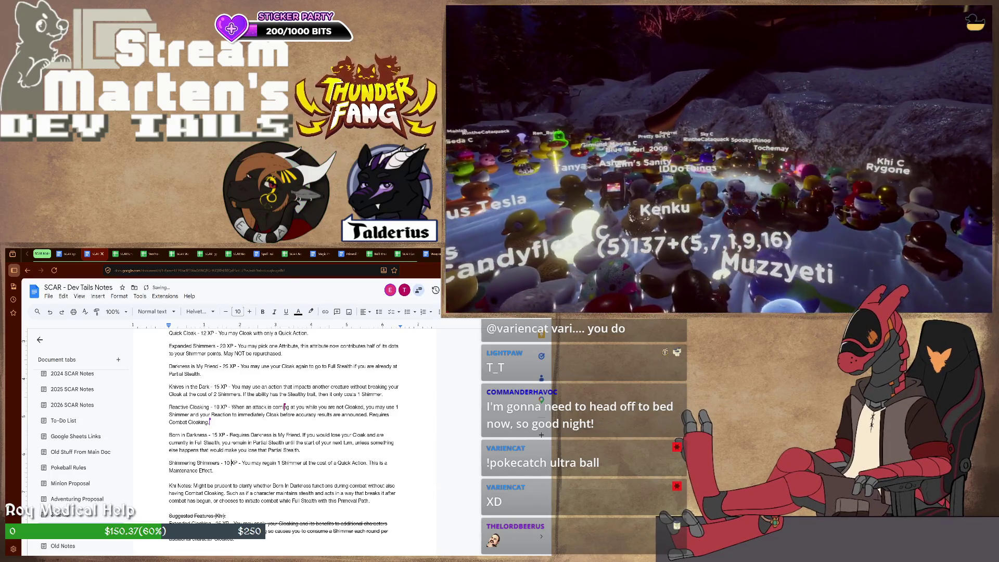
pyautogui.scroll(-3, 285, 407)
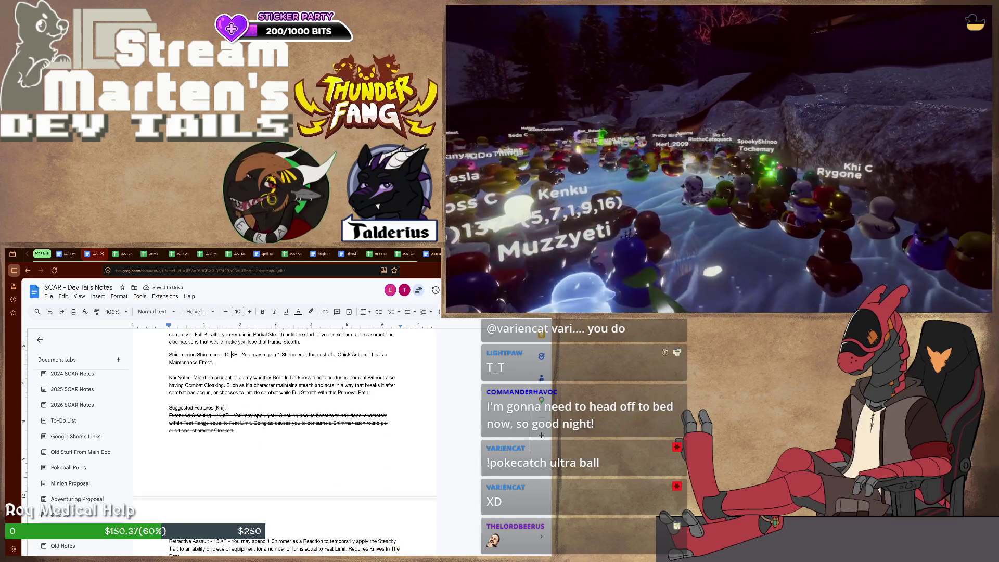
pyautogui.scroll(-2, 285, 407)
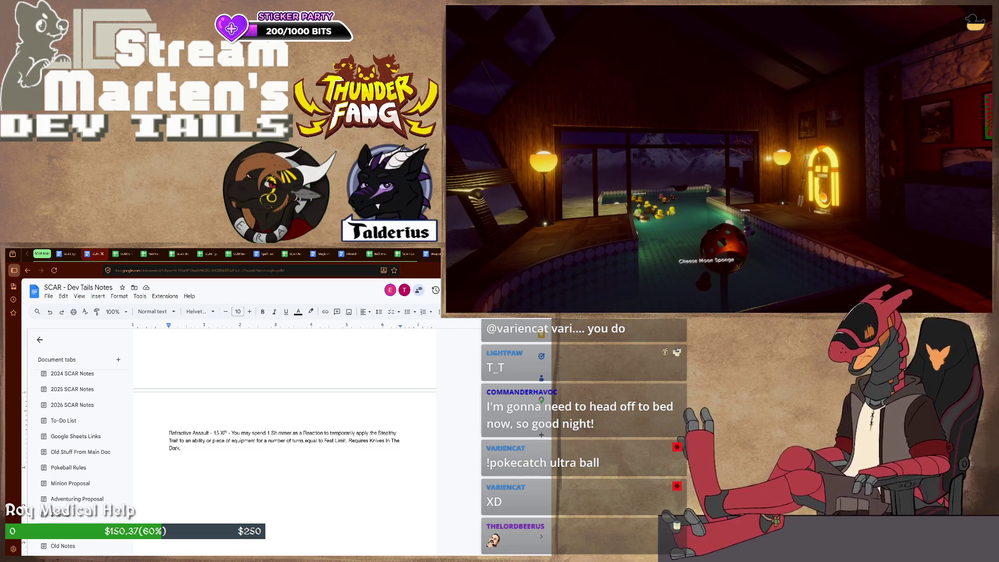
pyautogui.write('.')
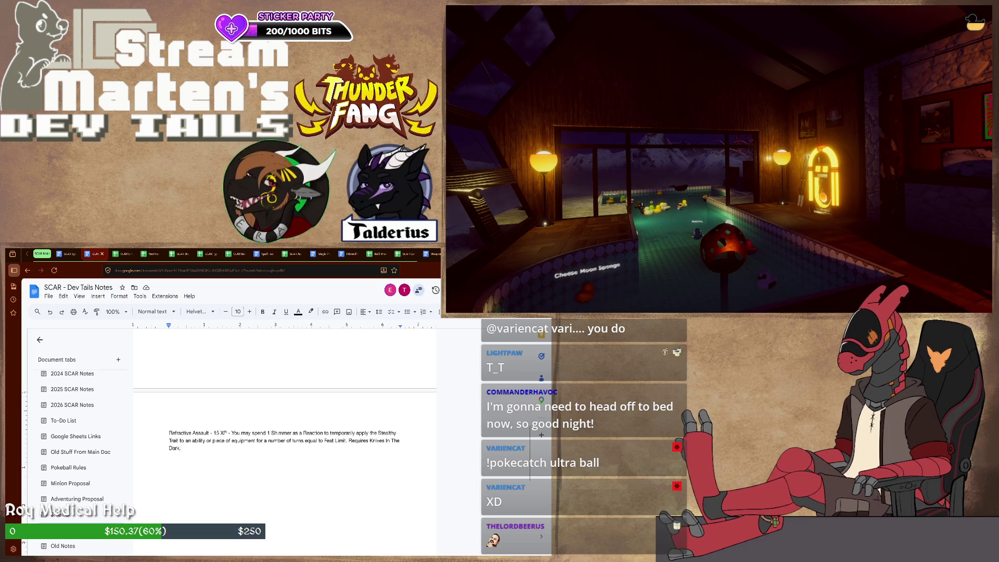
# Select the 15 XP cost of Refractive Assault to replace it with 18XP.
pyautogui.moveTo(213, 433); pyautogui.dragTo(227, 433)
pyautogui.write('18 XP')
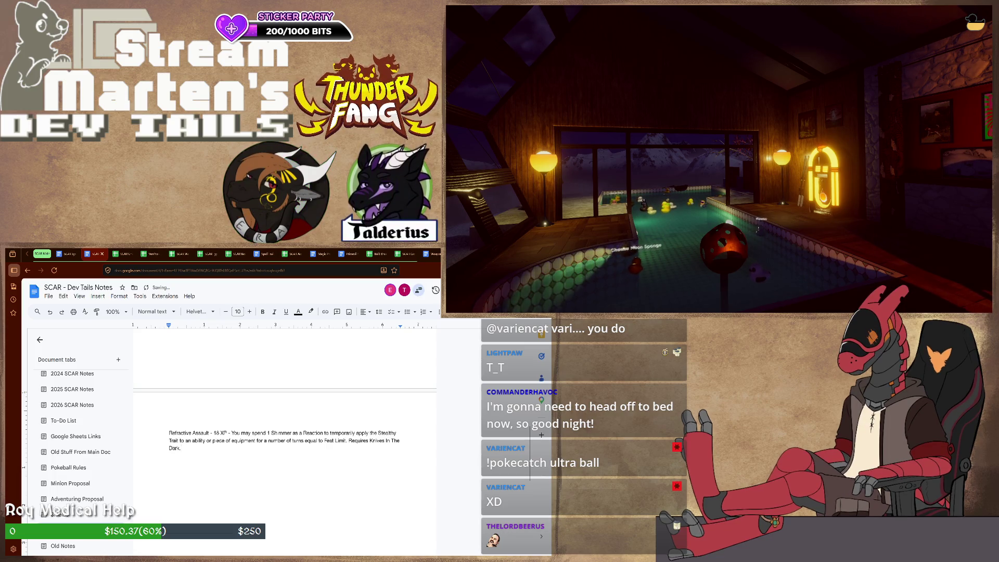
pyautogui.scroll(2, 285, 404)
pyautogui.scroll(2, 284, 403)
pyautogui.scroll(1, 285, 404)
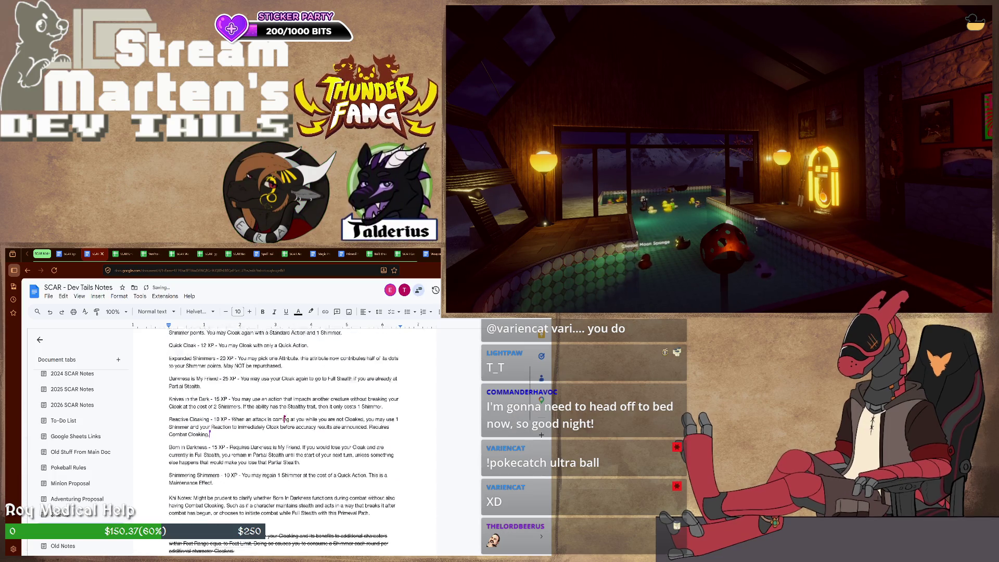
pyautogui.scroll(2, 286, 403)
pyautogui.scroll(-1, 285, 443)
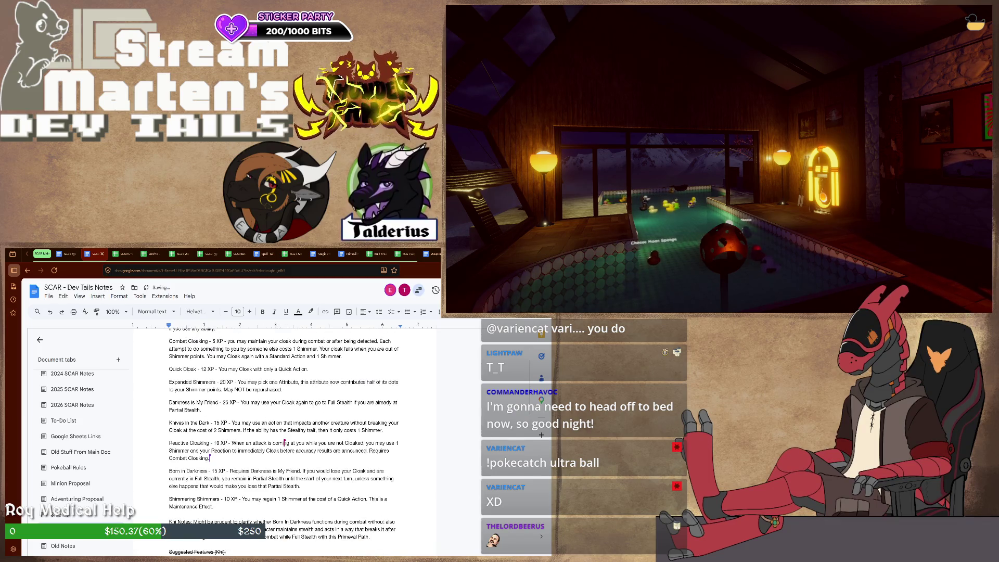
pyautogui.scroll(-1, 286, 438)
pyautogui.scroll(-1, 286, 438)
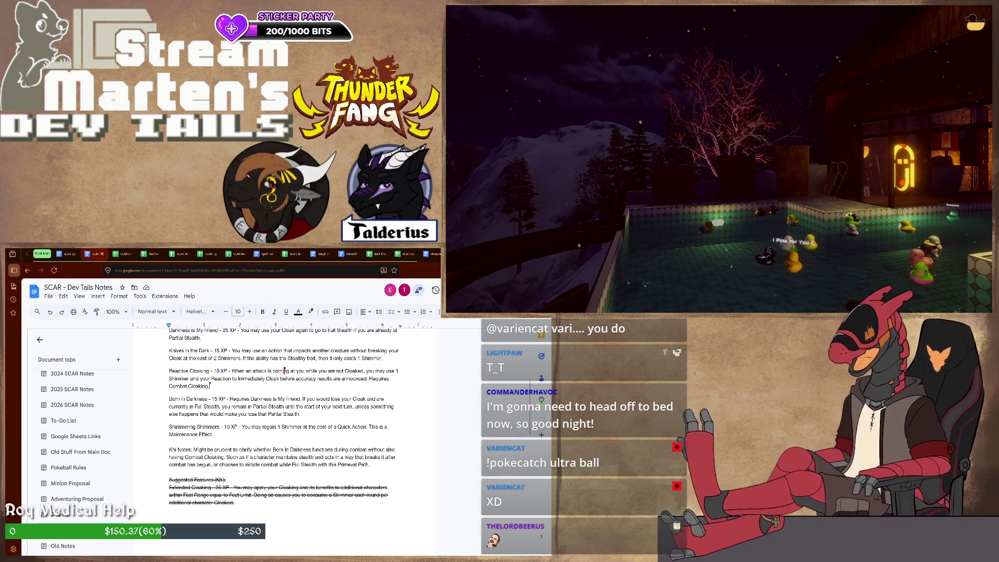
pyautogui.scroll(2, 281, 422)
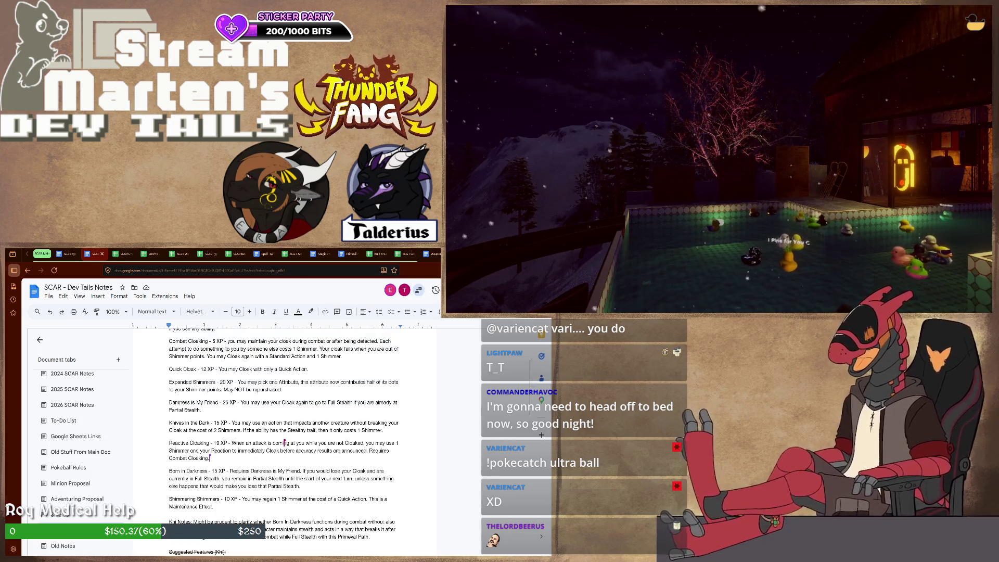
pyautogui.scroll(-3, 285, 443)
pyautogui.scroll(-3, 285, 442)
pyautogui.scroll(-2, 285, 443)
pyautogui.scroll(3, 285, 422)
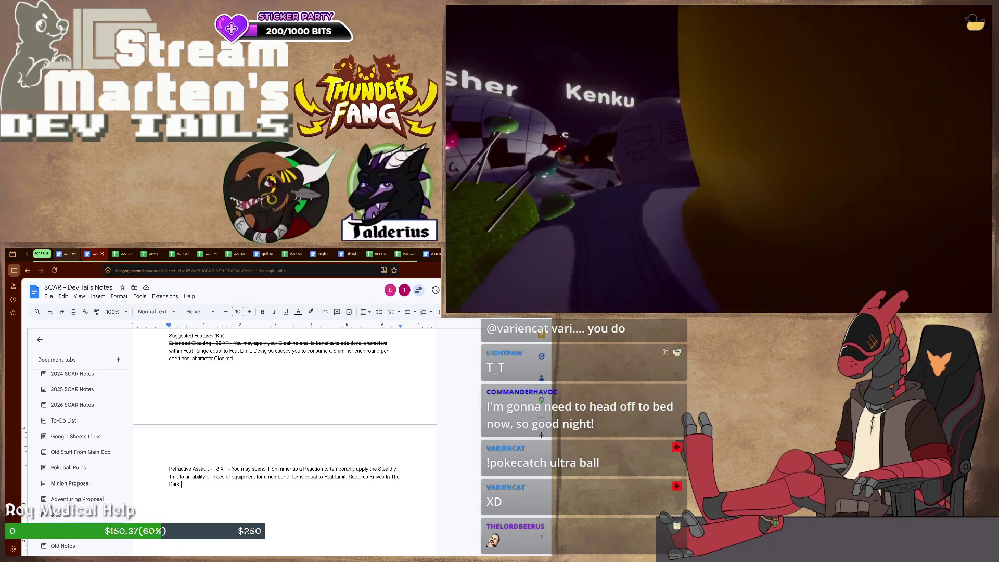
pyautogui.scroll(5, 286, 437)
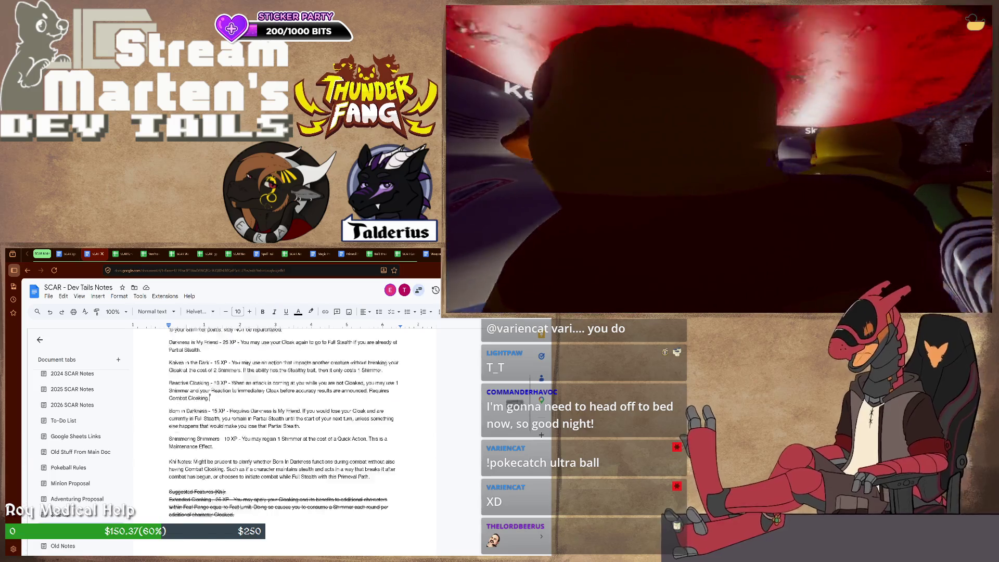
pyautogui.scroll(3, 286, 438)
pyautogui.scroll(-1, 285, 437)
pyautogui.scroll(-2, 286, 438)
pyautogui.scroll(-5, 285, 437)
pyautogui.scroll(4, 286, 438)
pyautogui.scroll(-1, 284, 438)
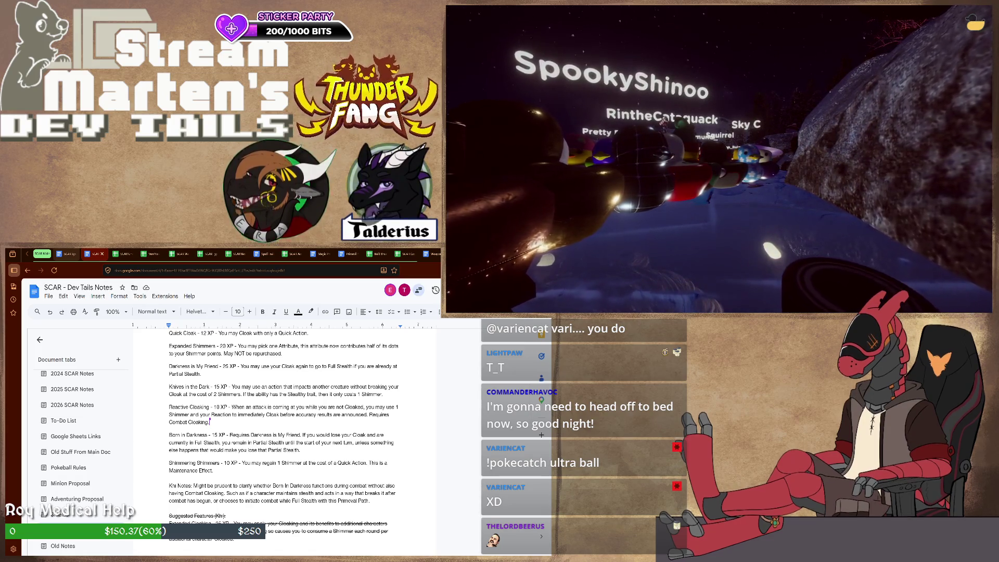
# Switch browser tabs to the SCAR System document's Conditions chapter.
pyautogui.hotkey('ctrl', 'shift', 'Tab')
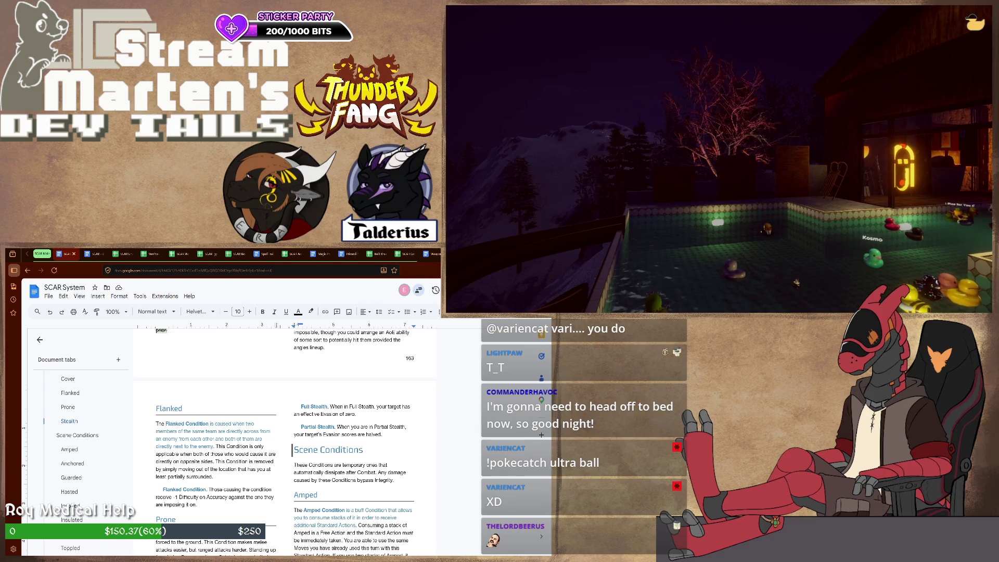
pyautogui.scroll(-2, 285, 442)
pyautogui.scroll(-3, 286, 442)
pyautogui.scroll(-2, 285, 441)
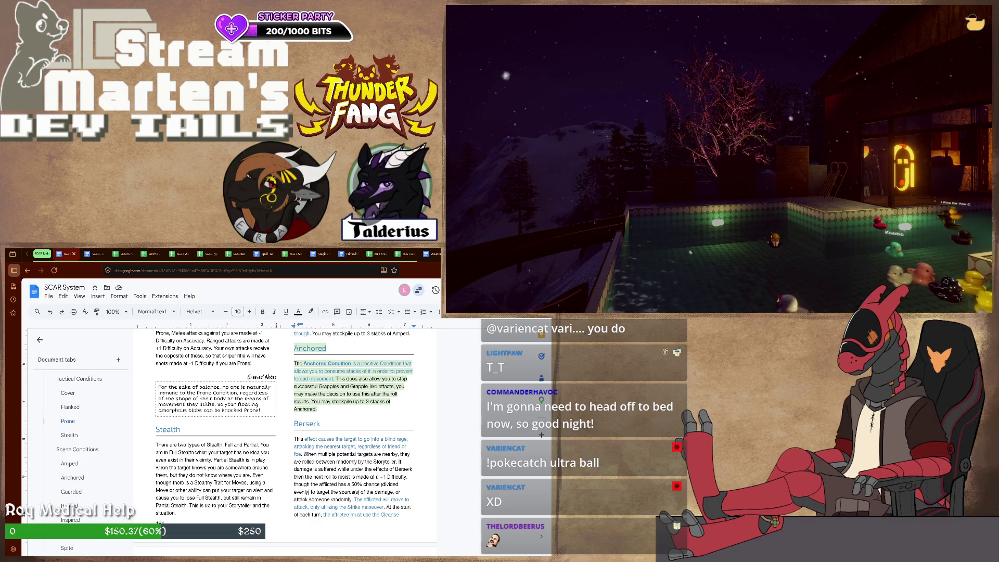
pyautogui.scroll(3, 234, 437)
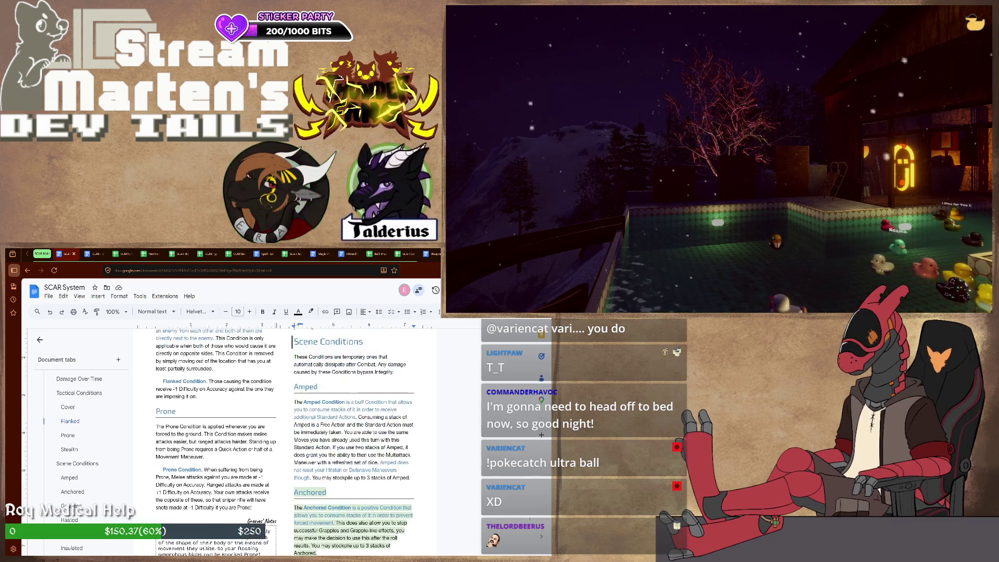
pyautogui.scroll(2, 285, 438)
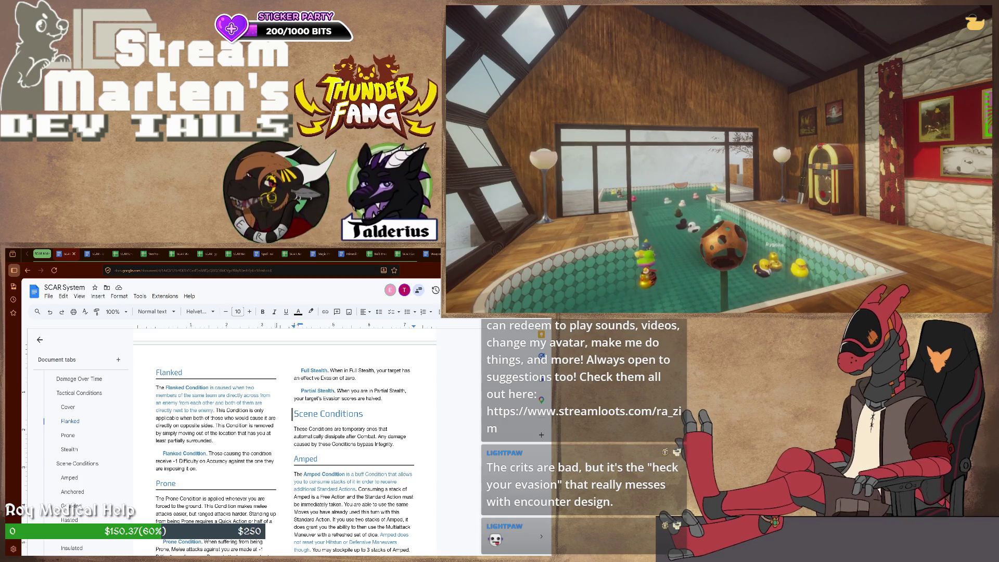
pyautogui.scroll(-3, 86, 454)
pyautogui.scroll(-3, 85, 452)
pyautogui.scroll(-3, 86, 453)
pyautogui.scroll(3, 78, 453)
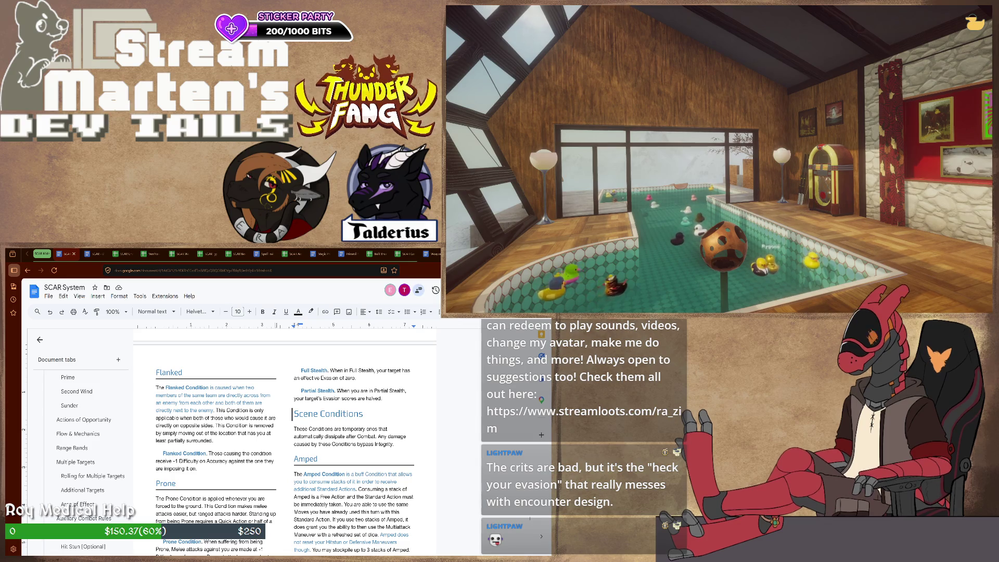
# Search for 'defense refresh' and jump to that feat in the Combat Feats section.
pyautogui.hotkey('ctrl', 'f')
pyautogui.write('d')
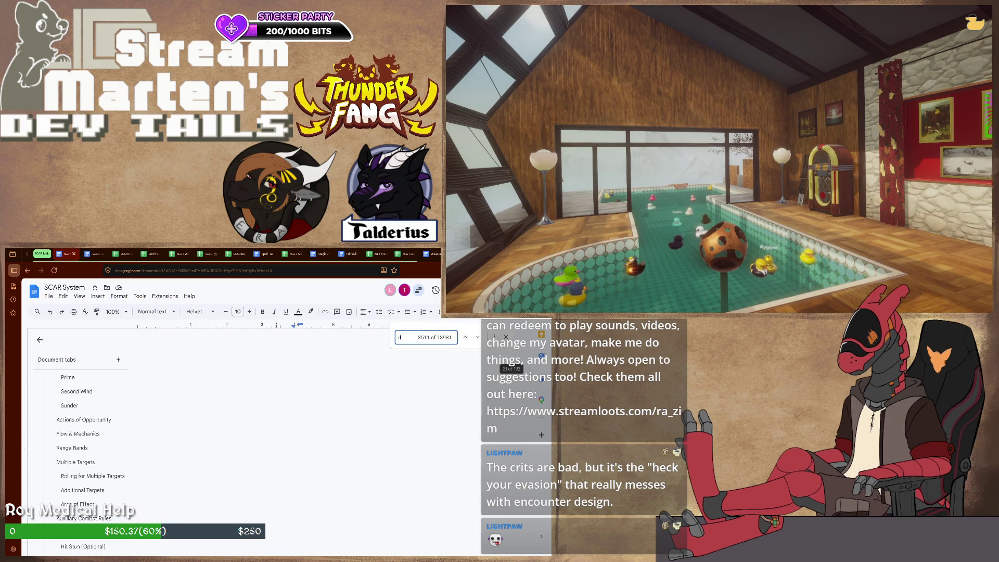
pyautogui.write('efense refres')
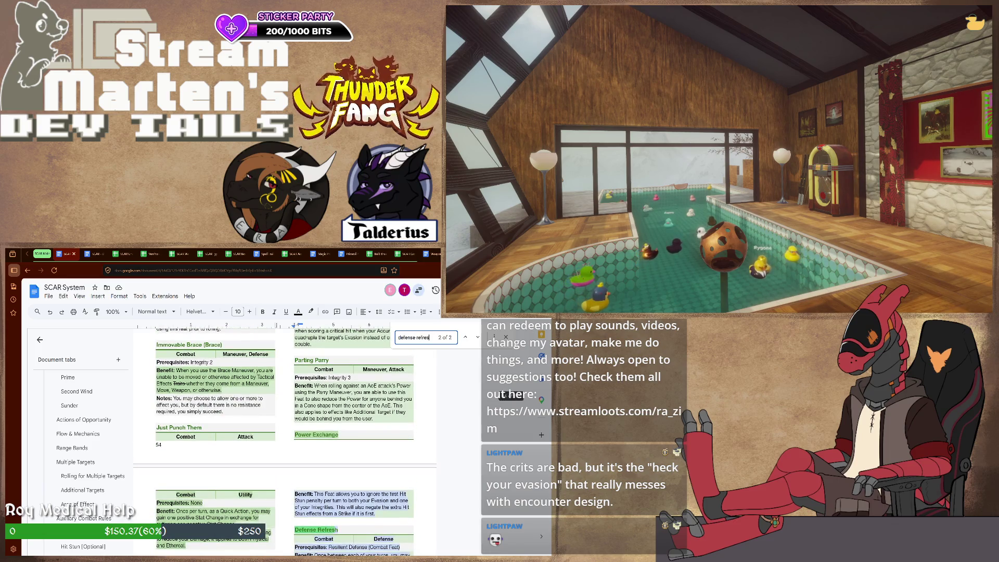
pyautogui.scroll(-1, 285, 438)
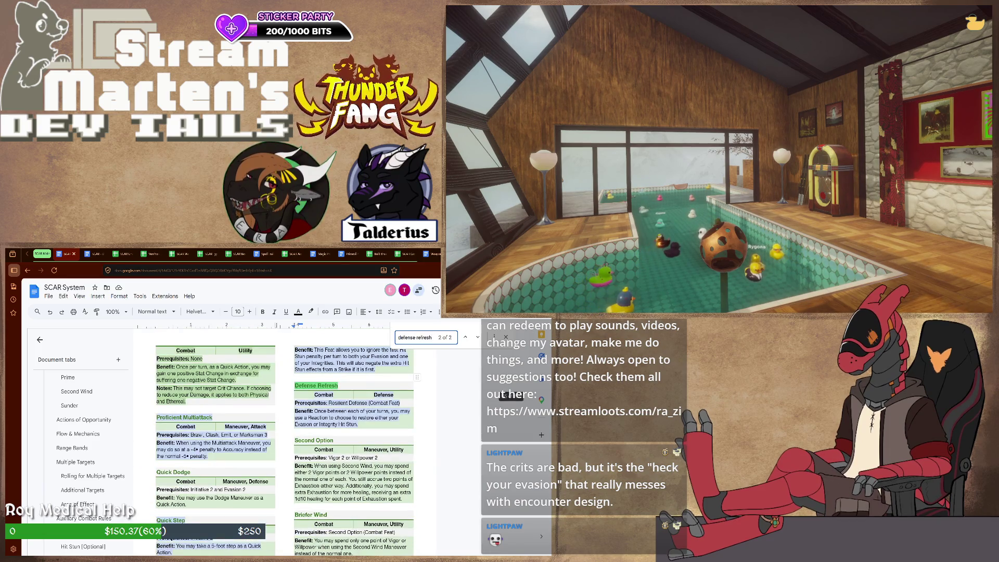
pyautogui.scroll(-1, 286, 437)
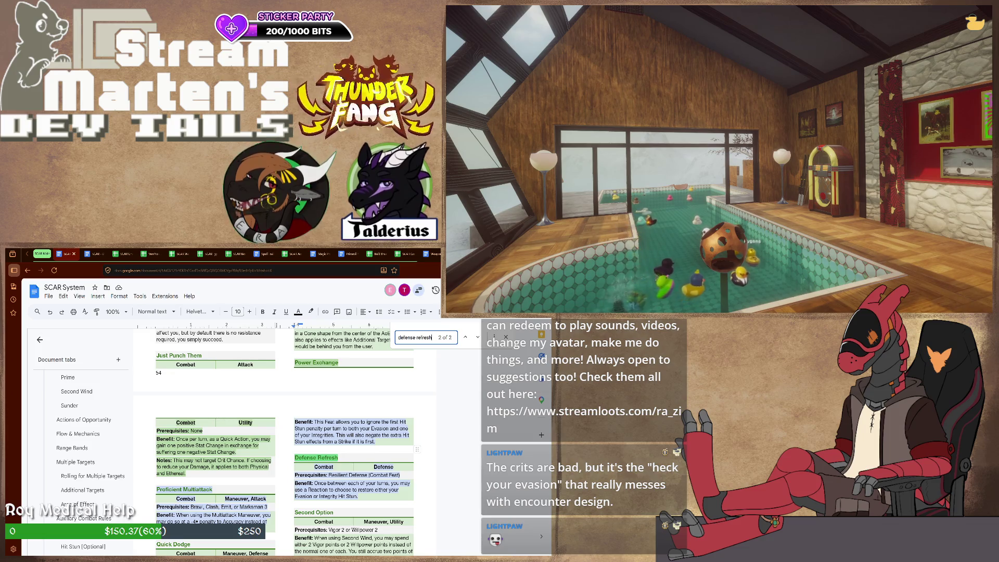
pyautogui.click(410, 485)
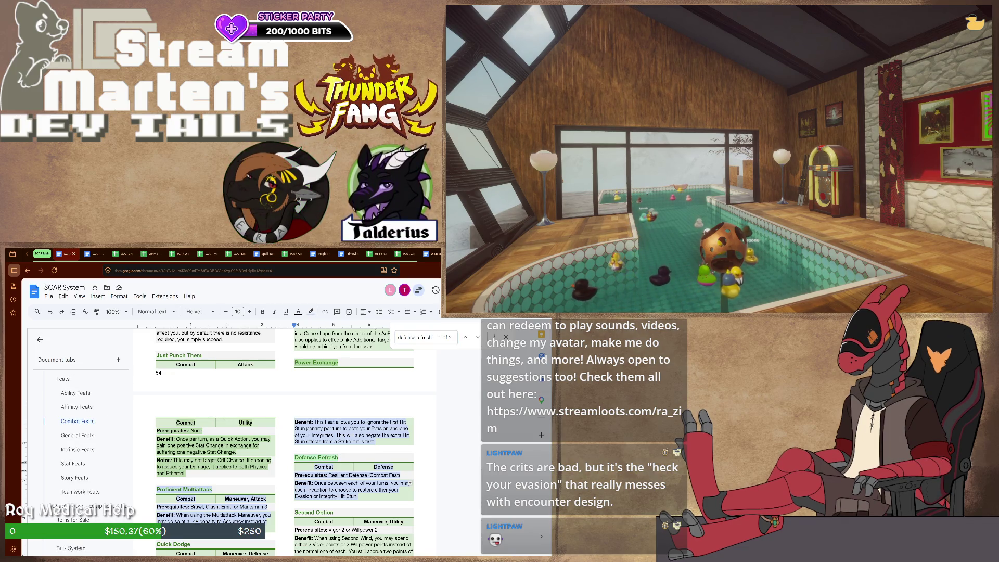
pyautogui.press('Escape')
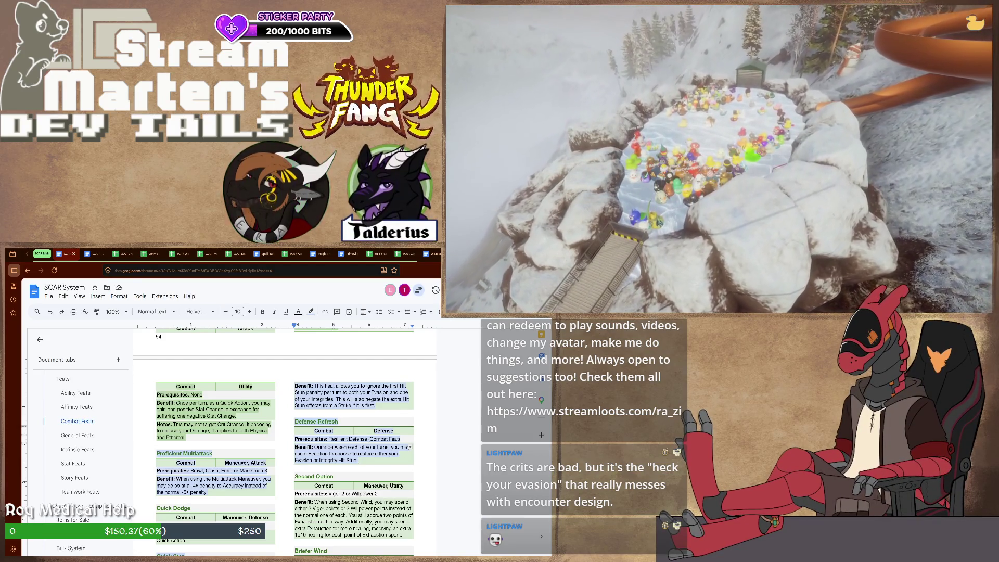
# Select 'between each of your turns' in the Defense Refresh benefit to replace it with 'per round'.
pyautogui.moveTo(377, 446)
pyautogui.mouseDown()
pyautogui.moveTo(410, 446)
pyautogui.moveTo(314, 447)
pyautogui.mouseUp()
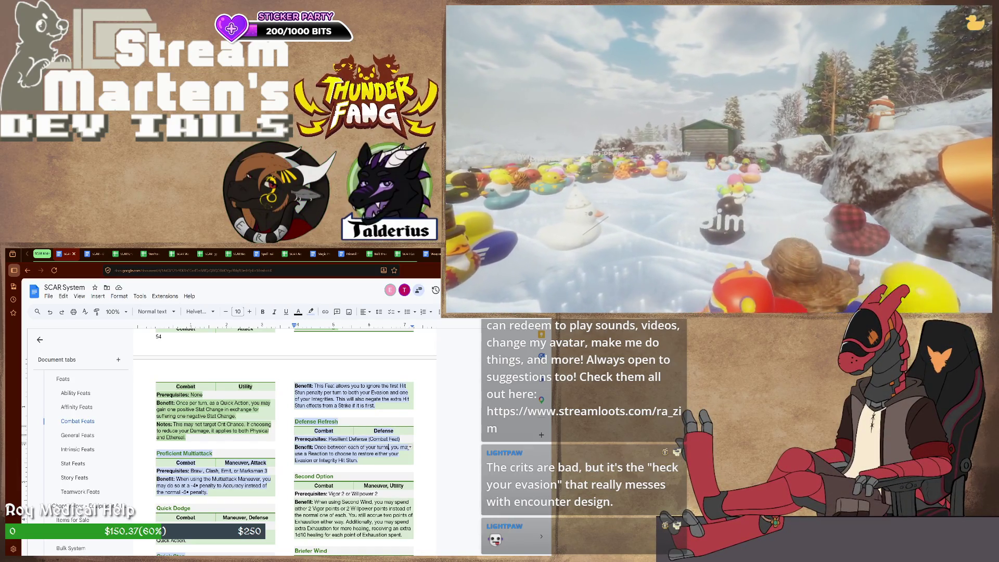
pyautogui.moveTo(316, 448); pyautogui.dragTo(410, 447)
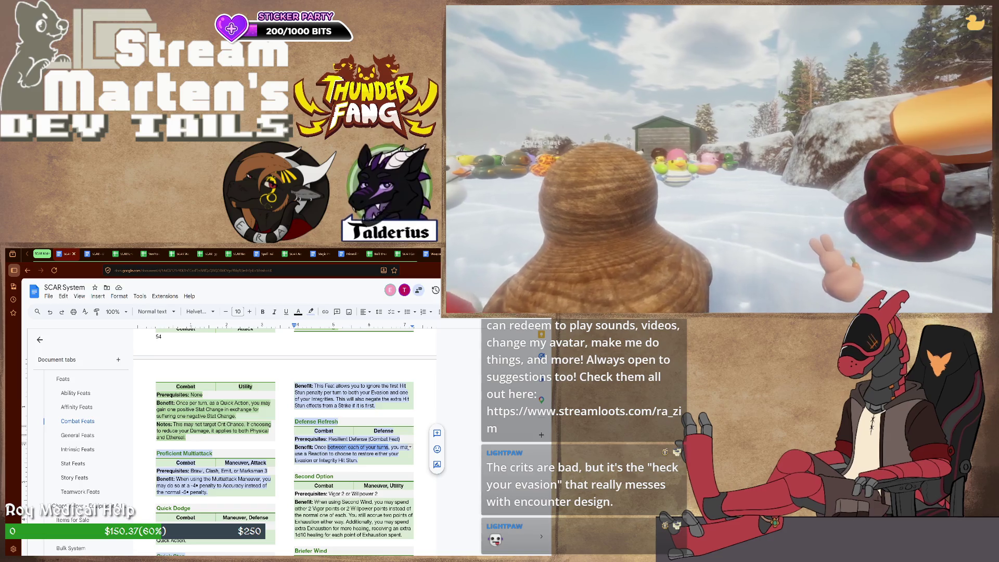
pyautogui.write('per round')
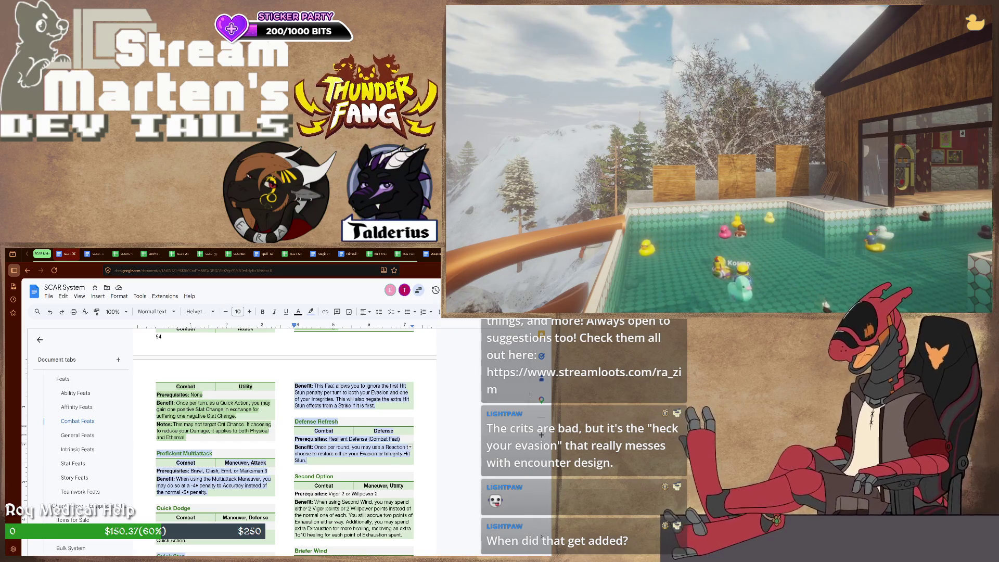
pyautogui.scroll(3, 286, 437)
pyautogui.scroll(3, 285, 437)
pyautogui.scroll(3, 285, 438)
pyautogui.scroll(3, 285, 438)
pyautogui.scroll(-3, 285, 437)
pyautogui.scroll(-3, 285, 437)
pyautogui.scroll(-3, 285, 437)
pyautogui.scroll(-3, 285, 438)
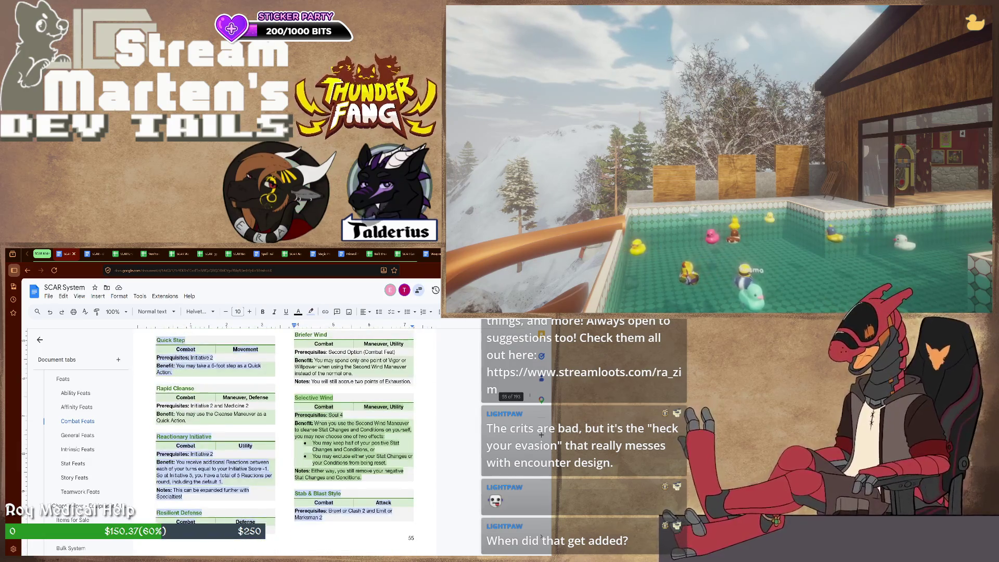
pyautogui.scroll(5, 285, 438)
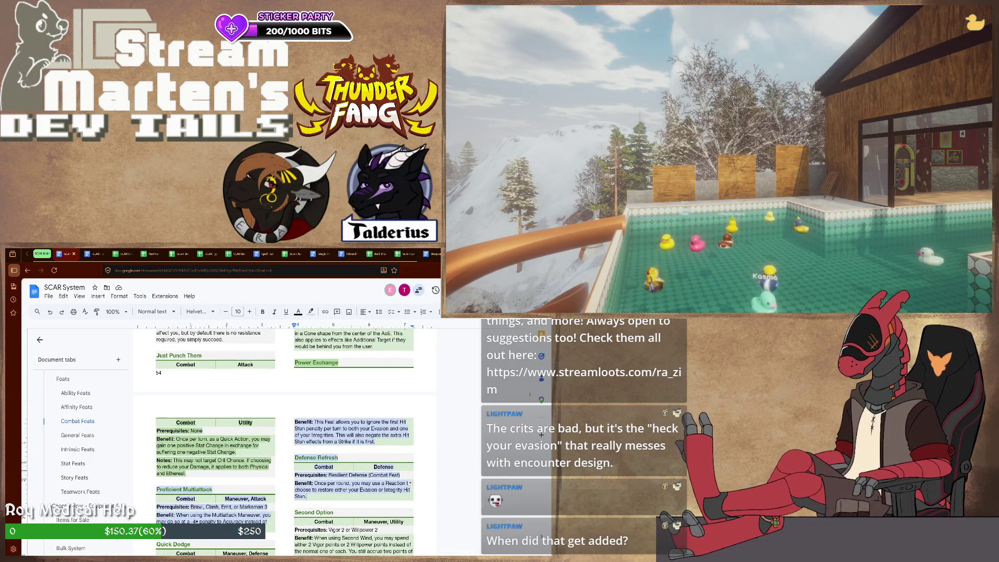
# Delete the leftover ' choose t' so the benefit reads 'use a Reaction to restore'.
pyautogui.press('Delete')
pyautogui.press('Delete')
pyautogui.press('Delete')
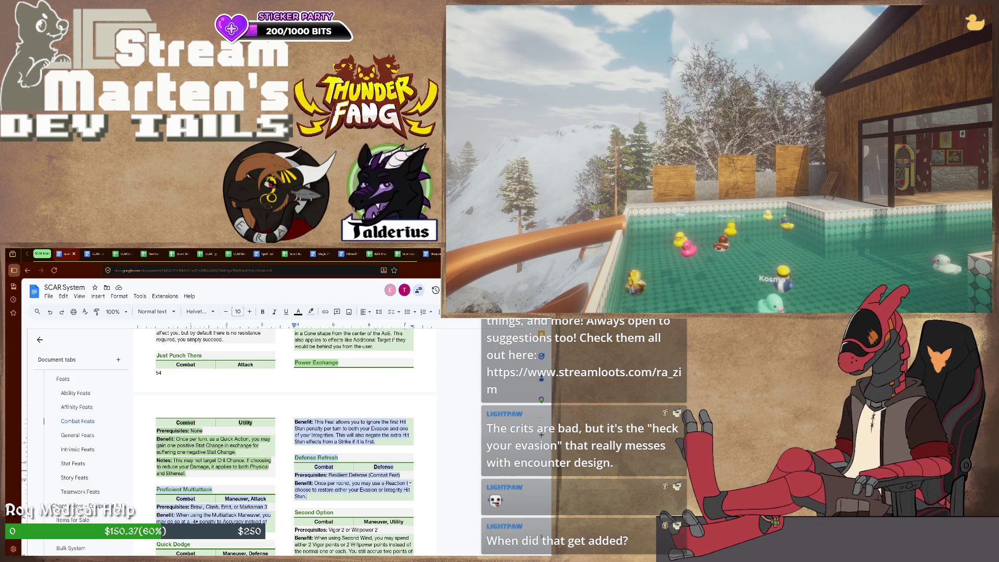
pyautogui.hotkey('ctrl', 'z')
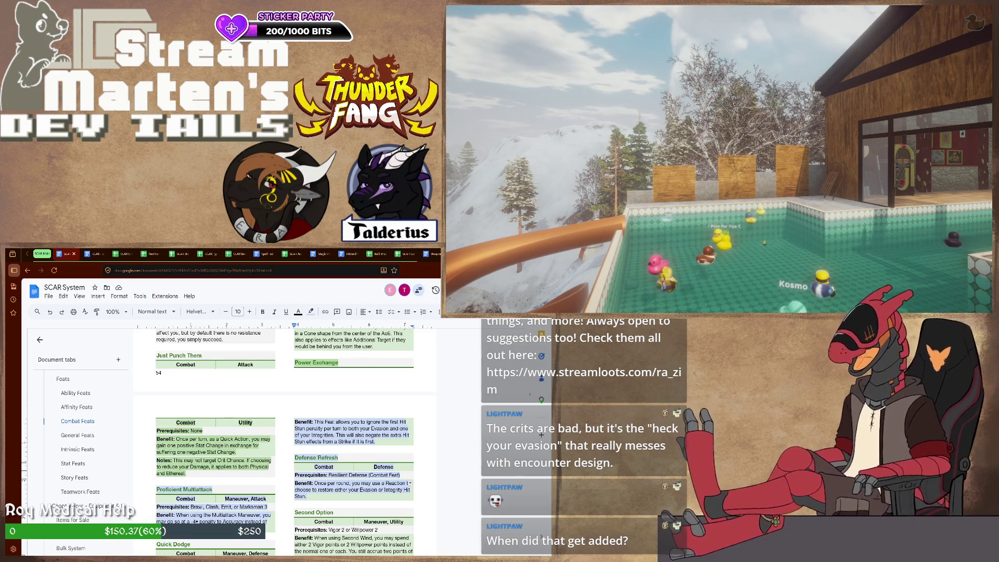
pyautogui.hotkey('ctrl', 'y')
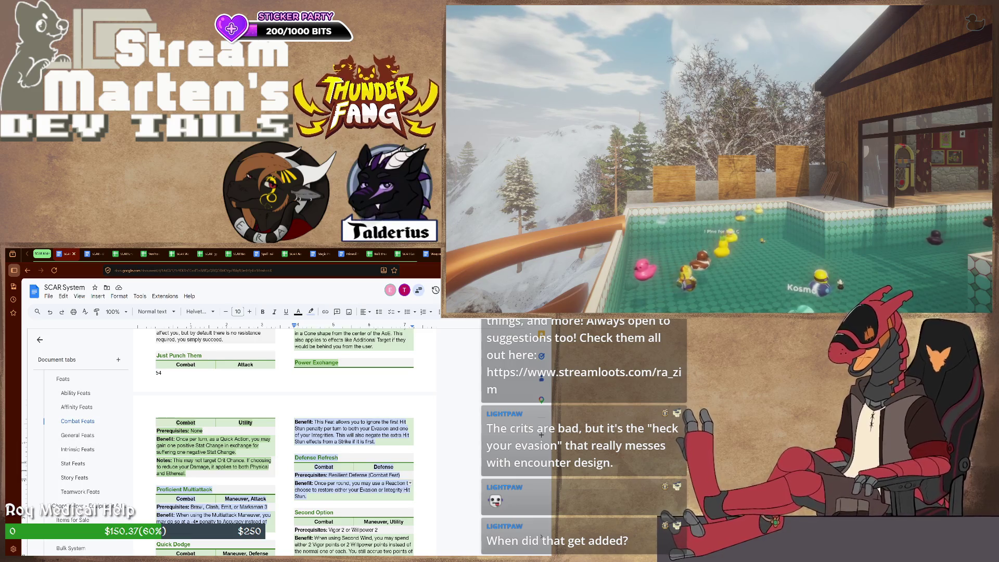
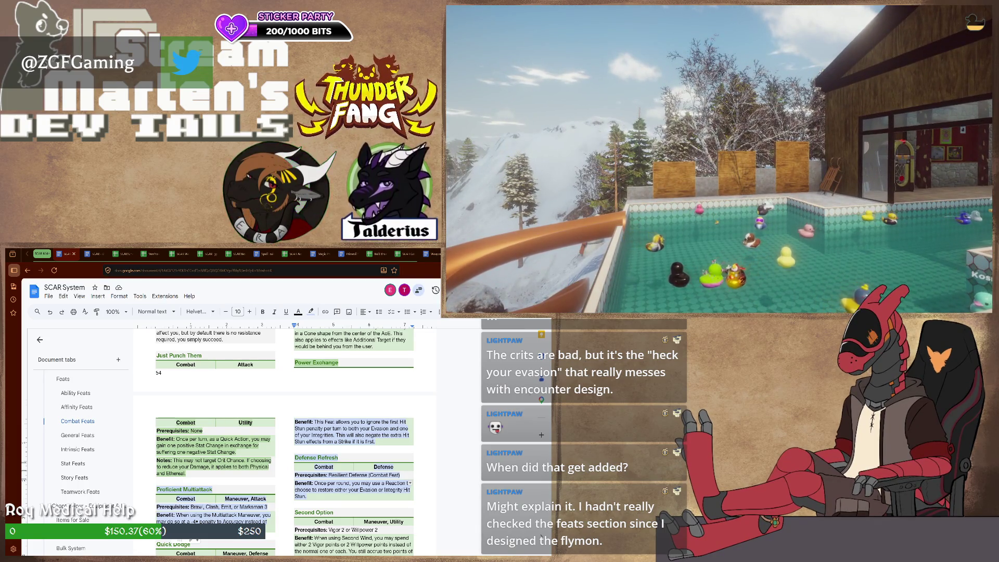
pyautogui.scroll(-3, 285, 437)
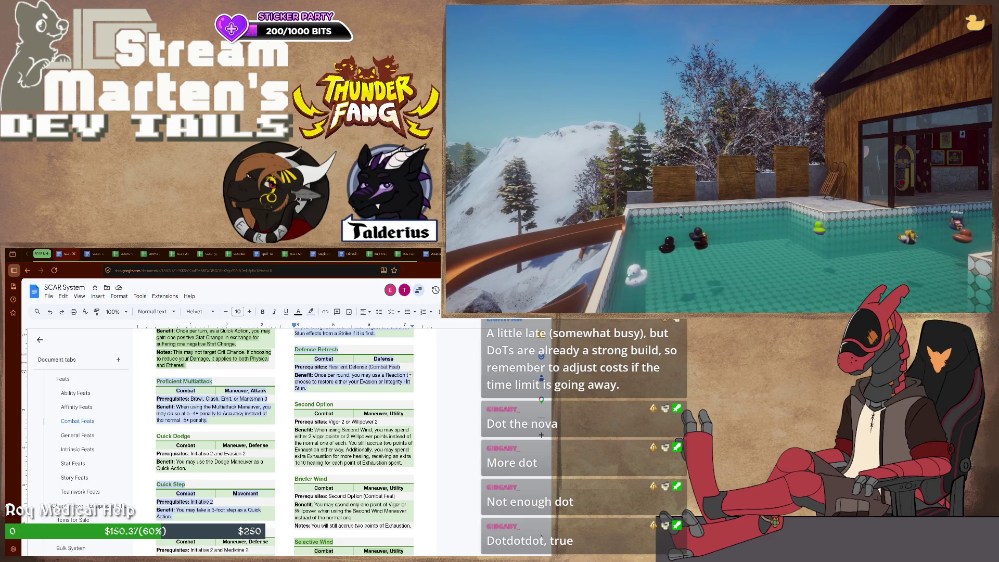
pyautogui.scroll(-5, 78, 445)
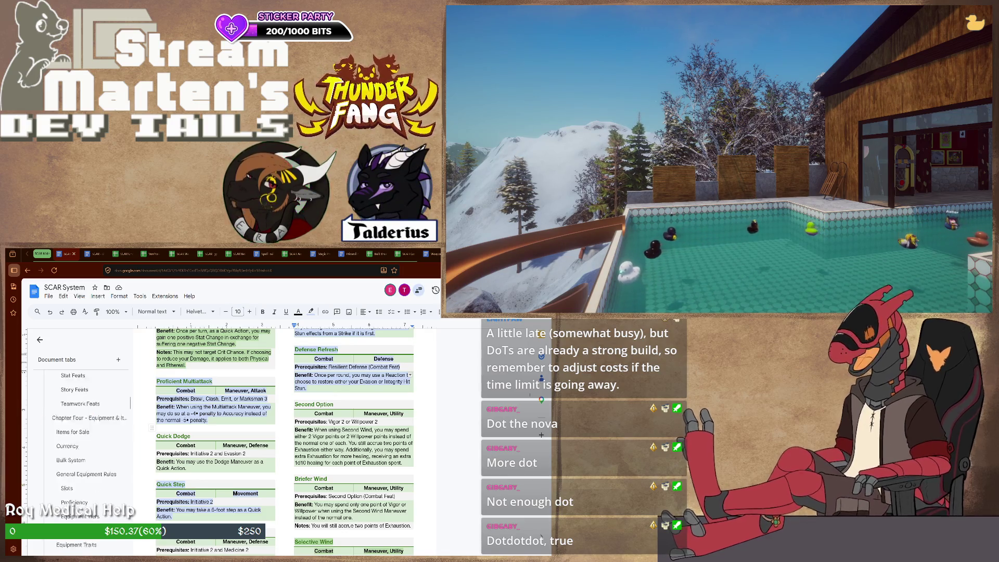
pyautogui.scroll(-5, 78, 445)
pyautogui.scroll(-3, 78, 445)
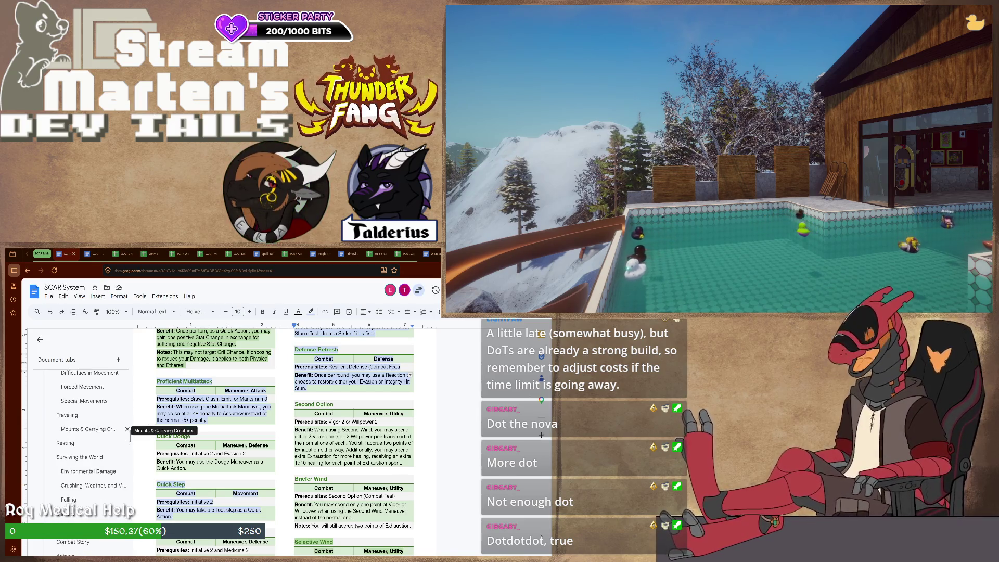
pyautogui.scroll(-3, 93, 388)
pyautogui.scroll(-2, 94, 456)
pyautogui.scroll(-2, 93, 469)
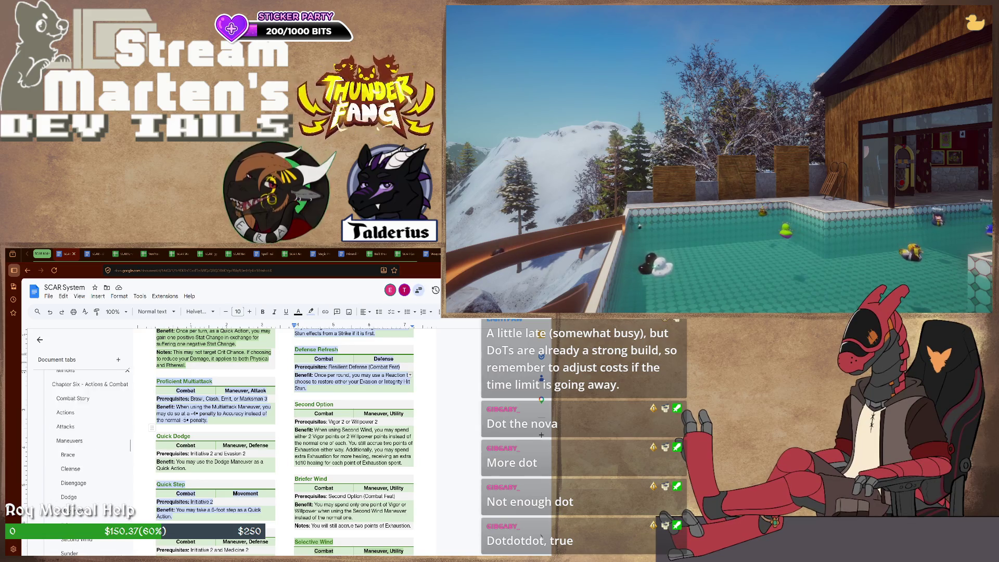
# Jump to the Dodge maneuver under Chapter Six's Maneuvers via the document outline.
pyautogui.click(68, 421)
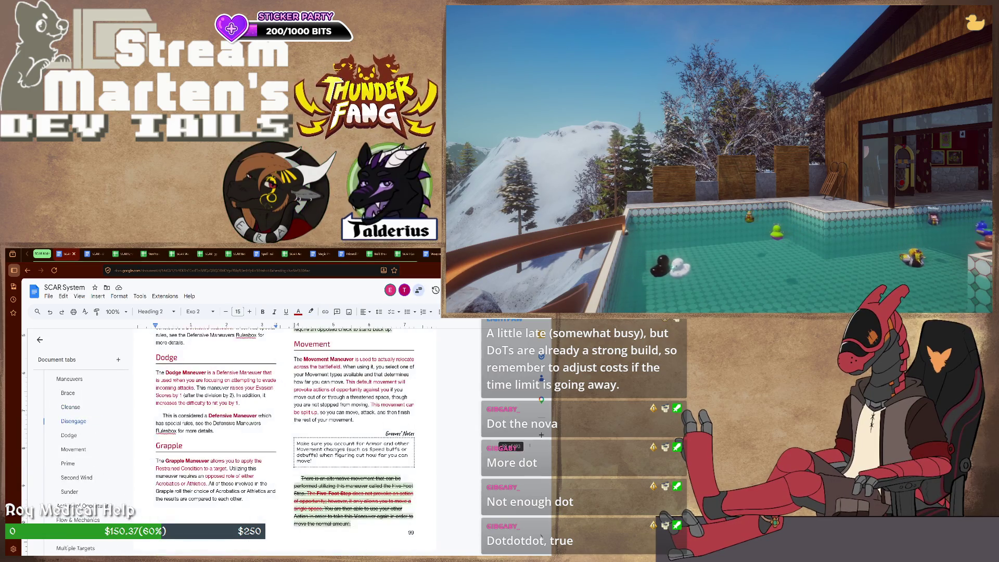